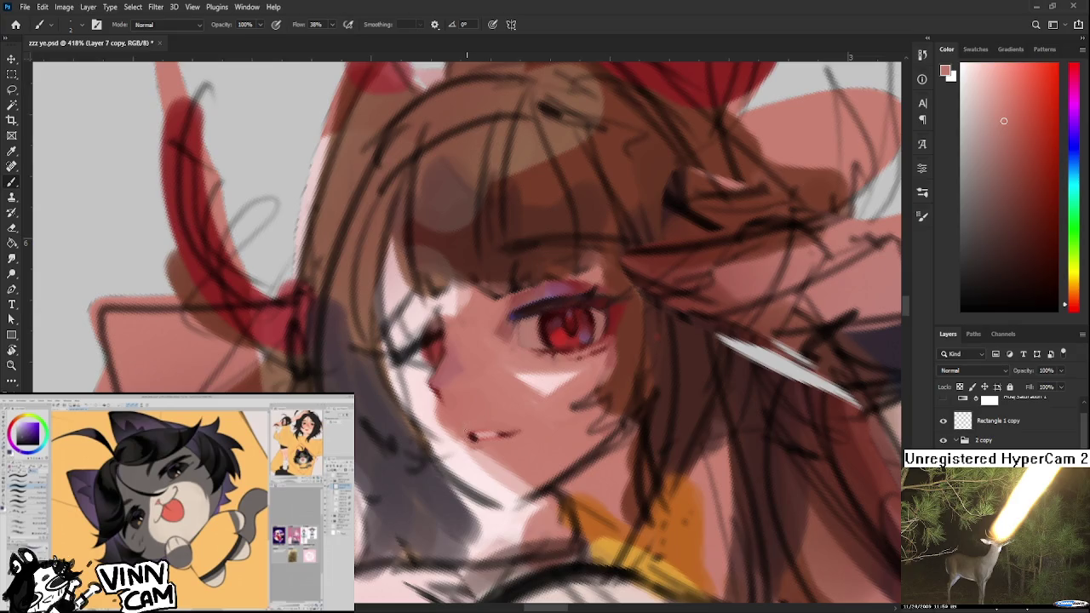
- Sample reds from the eye and a lighter pink from the face, then paint pink over the open mouth
{"action": "left_click", "coordinate": [492, 438], "text": "alt"}
{"action": "left_click", "coordinate": [562, 335], "text": "alt"}
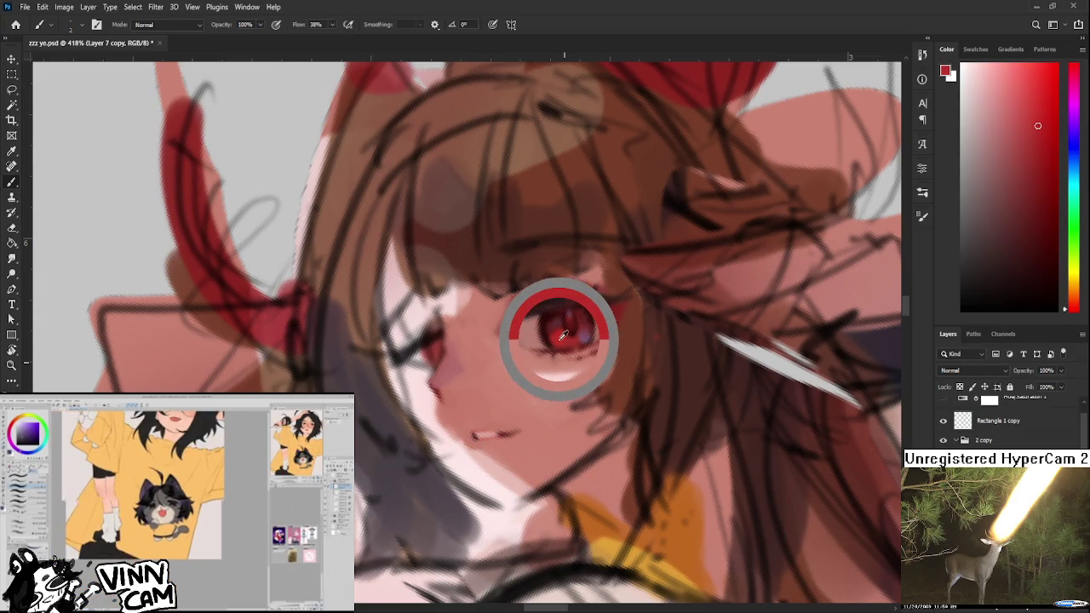
{"action": "left_click_drag", "start_coordinate": [561, 336], "coordinate": [541, 337]}
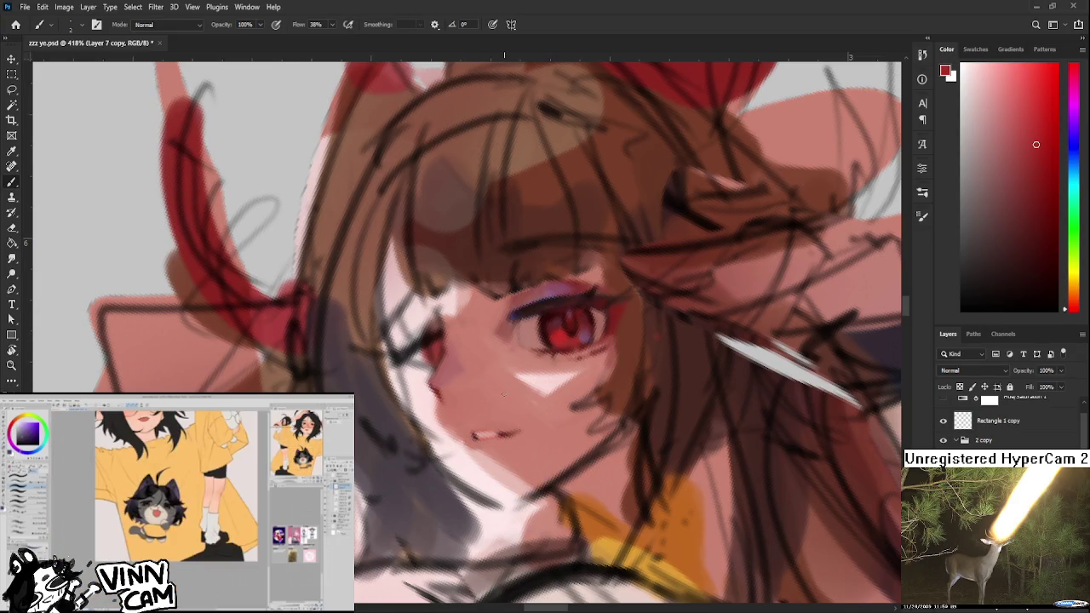
{"action": "left_click", "coordinate": [498, 447], "text": "alt"}
{"action": "left_click_drag", "start_coordinate": [477, 436], "coordinate": [511, 434]}
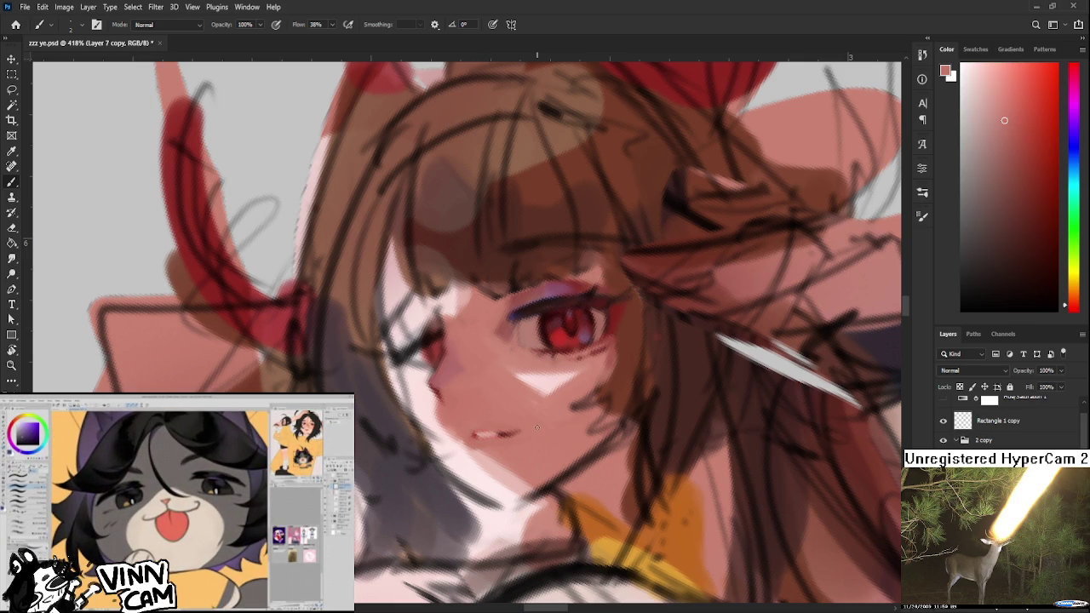
- Zoom out to check the figure, then zoom back in centred on the girl's face
{"action": "scroll", "coordinate": [536, 427], "scroll_direction": "down", "scroll_amount": 3}
{"action": "scroll", "coordinate": [554, 400], "scroll_direction": "down", "scroll_amount": 2}
{"action": "scroll", "coordinate": [571, 375], "scroll_direction": "down", "scroll_amount": 2}
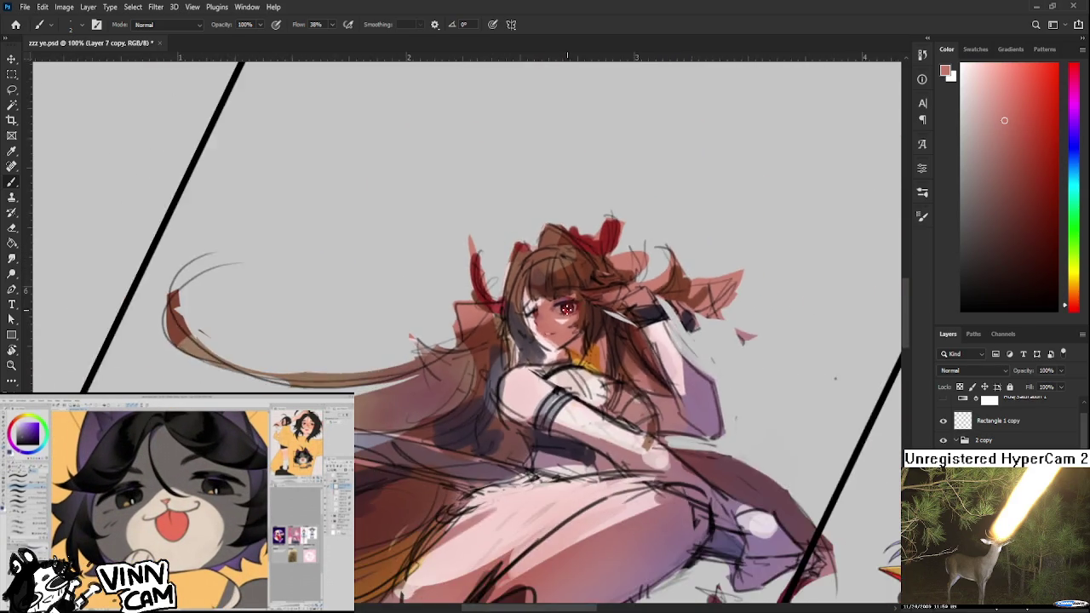
{"action": "scroll", "coordinate": [579, 336], "scroll_direction": "up", "scroll_amount": 2}
{"action": "scroll", "coordinate": [553, 328], "scroll_direction": "up", "scroll_amount": 2}
{"action": "scroll", "coordinate": [528, 321], "scroll_direction": "up", "scroll_amount": 3}
{"action": "left_click_drag", "start_coordinate": [528, 325], "coordinate": [480, 414]}
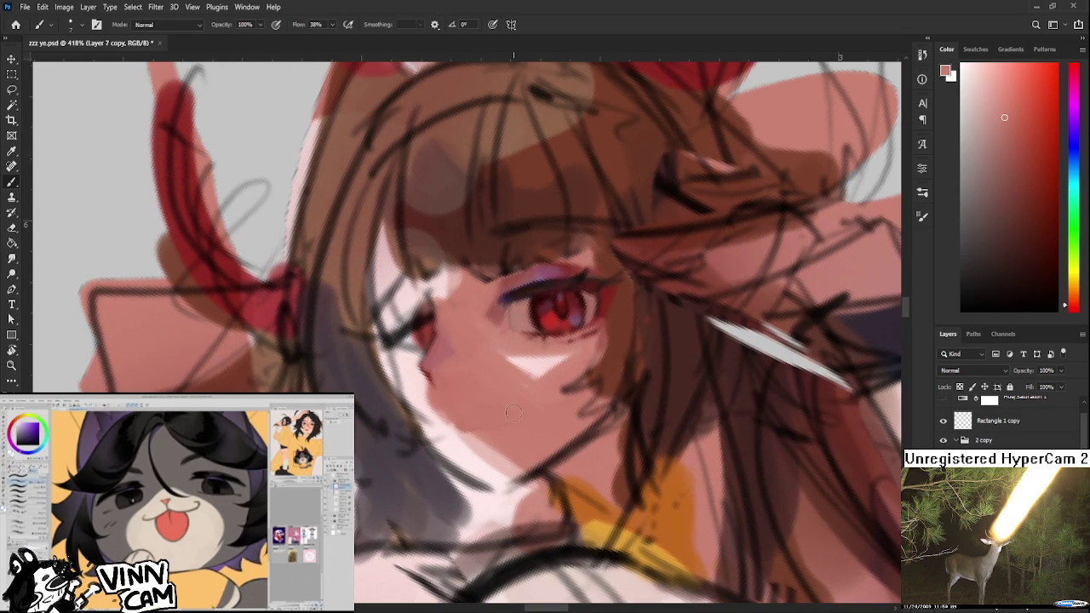
{"action": "left_click_drag", "start_coordinate": [516, 391], "coordinate": [542, 389]}
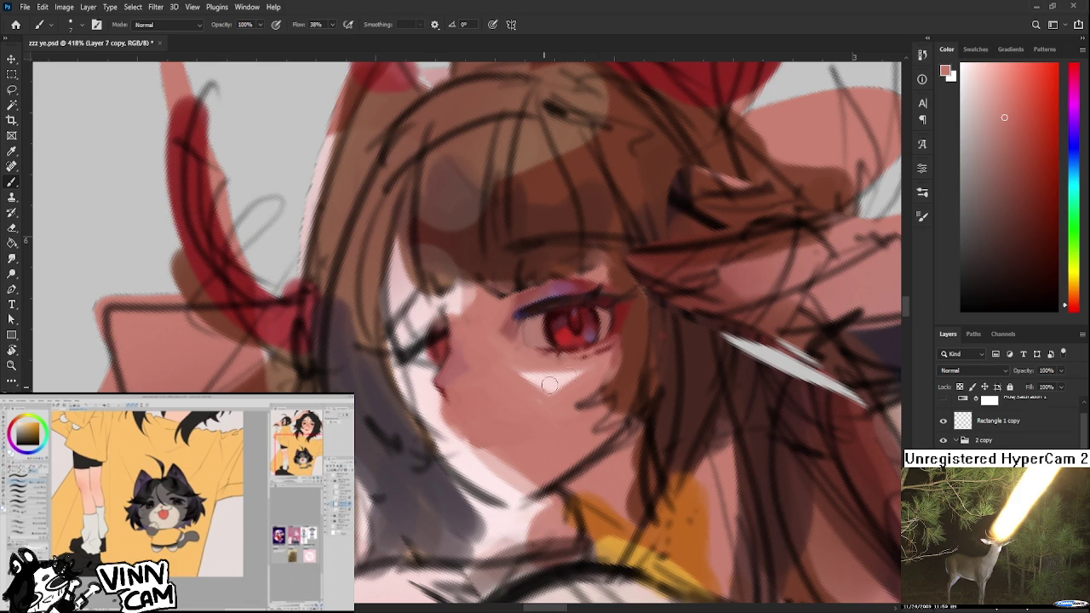
- Sample a darker red from the eye and try two short mouth strokes, undoing both
{"action": "scroll", "coordinate": [568, 377], "scroll_direction": "up", "scroll_amount": 1}
{"action": "scroll", "coordinate": [568, 377], "scroll_direction": "down", "scroll_amount": 2}
{"action": "left_click", "coordinate": [543, 328], "text": "alt"}
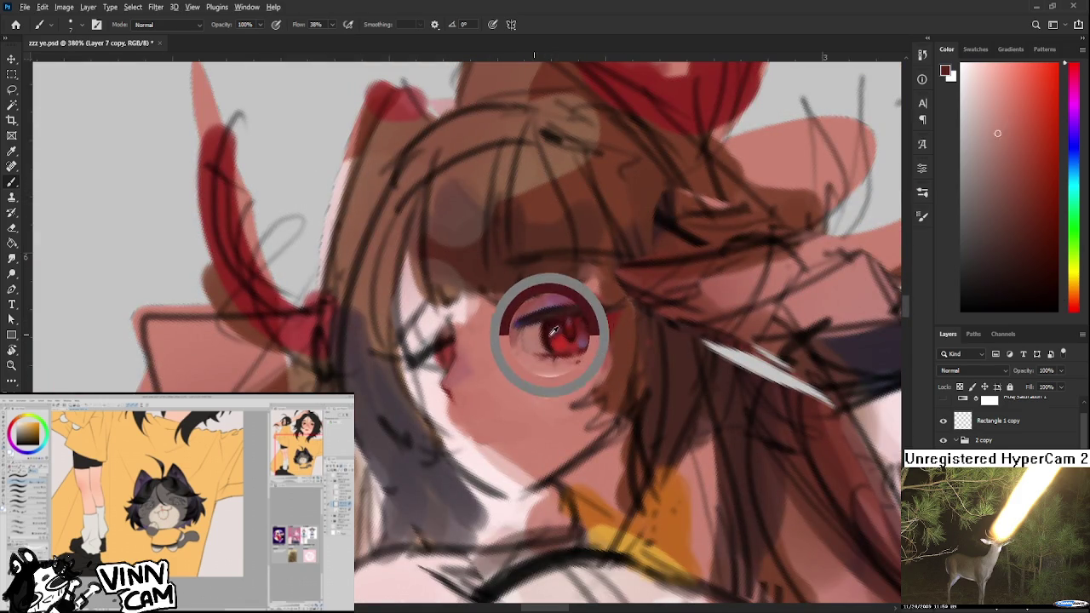
{"action": "left_click_drag", "start_coordinate": [542, 327], "coordinate": [532, 318]}
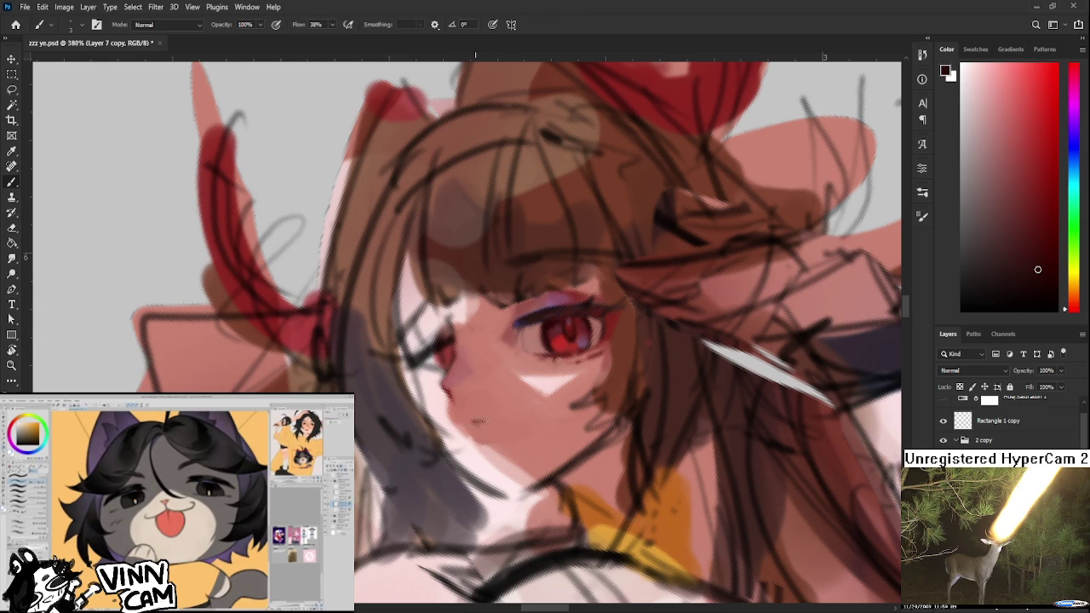
{"action": "left_click_drag", "start_coordinate": [475, 426], "coordinate": [511, 423]}
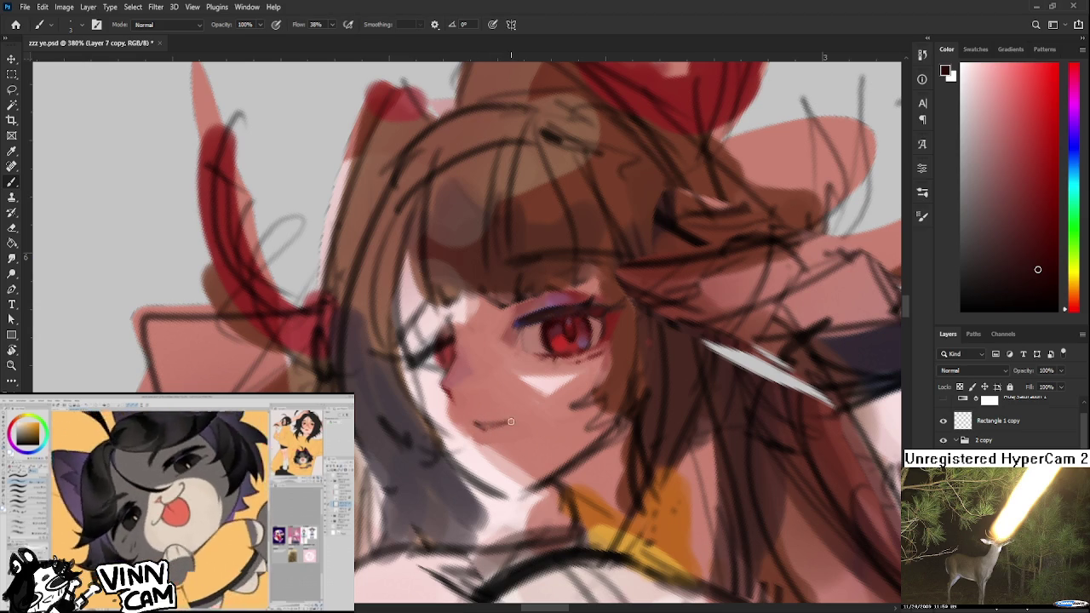
{"action": "key", "text": "ctrl+z"}
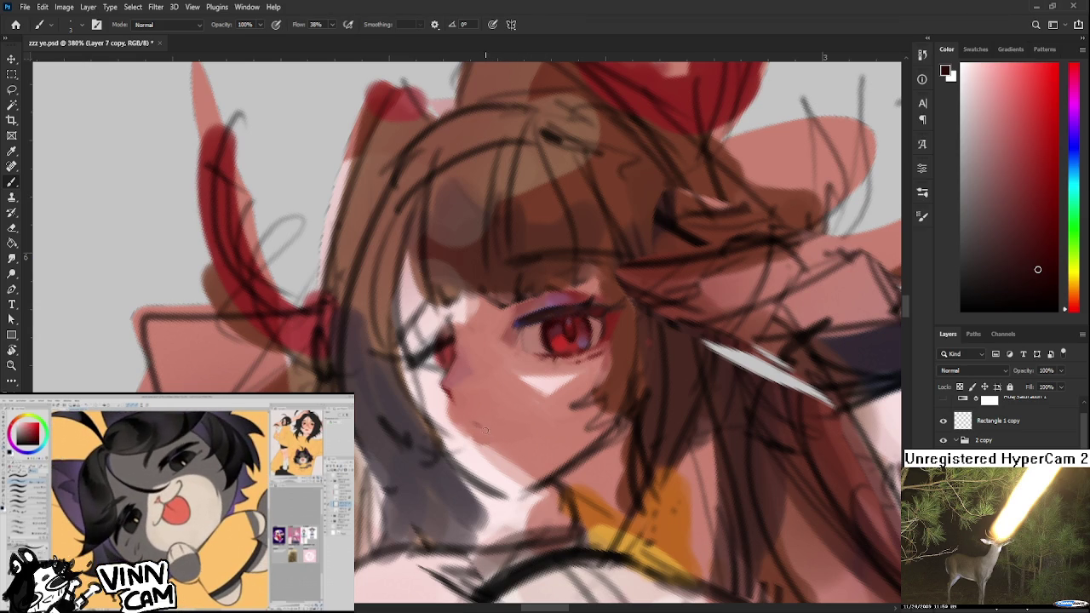
{"action": "left_click_drag", "start_coordinate": [481, 427], "coordinate": [519, 424]}
{"action": "key", "text": "ctrl+z"}
- Choose a more saturated red and try a small dark-red mouth stroke twice, undoing each
{"action": "left_click", "coordinate": [549, 336], "text": "alt"}
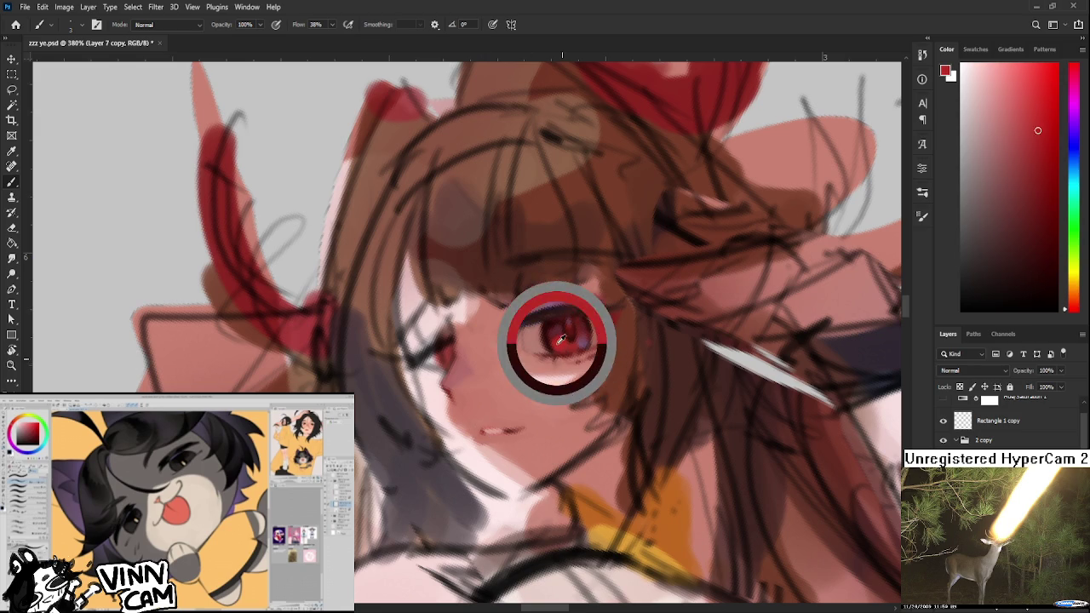
{"action": "left_click", "coordinate": [493, 415], "text": "alt"}
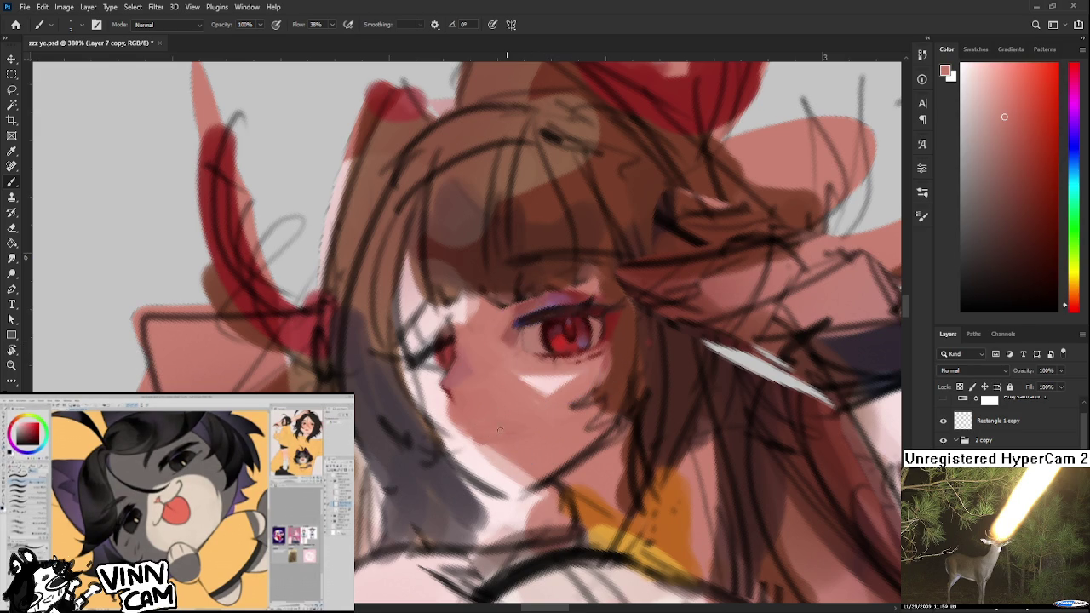
{"action": "left_click", "coordinate": [449, 377], "text": "alt"}
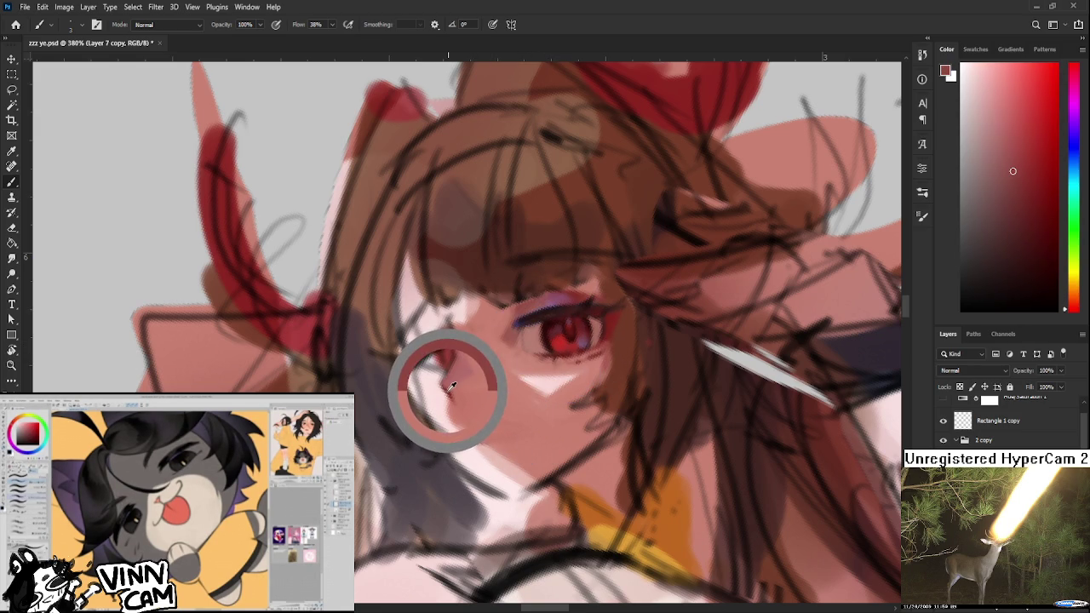
{"action": "left_click", "coordinate": [1027, 171]}
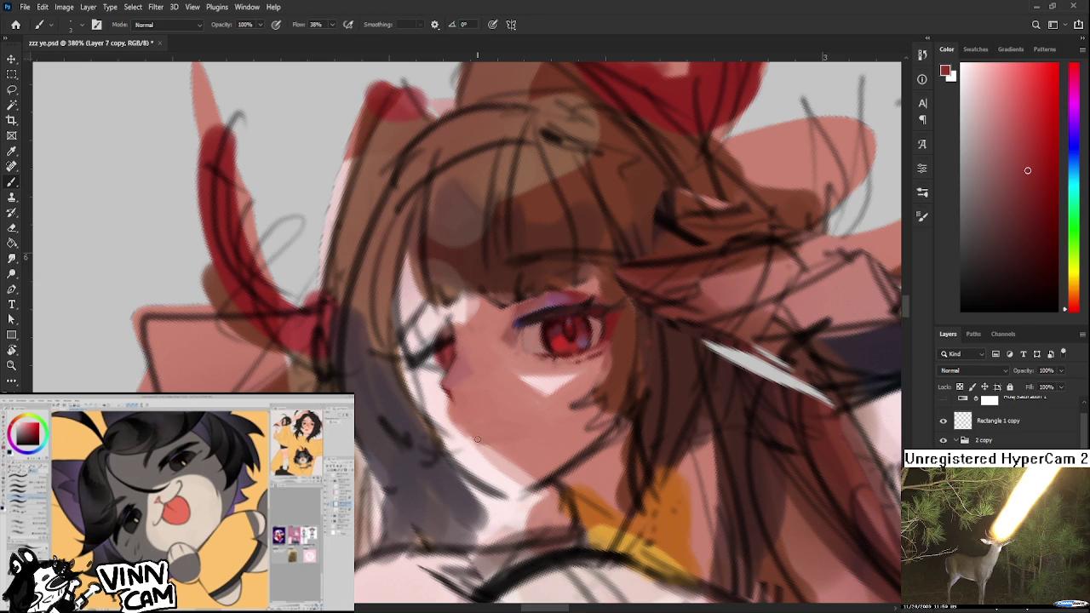
{"action": "left_click_drag", "start_coordinate": [466, 439], "coordinate": [507, 435]}
{"action": "key", "text": "ctrl+z"}
{"action": "left_click_drag", "start_coordinate": [468, 433], "coordinate": [509, 427]}
{"action": "key", "text": "ctrl+z"}
- Try a longer thin mouth line across the lower face, then undo it
{"action": "scroll", "coordinate": [470, 398], "scroll_direction": "down", "scroll_amount": 1}
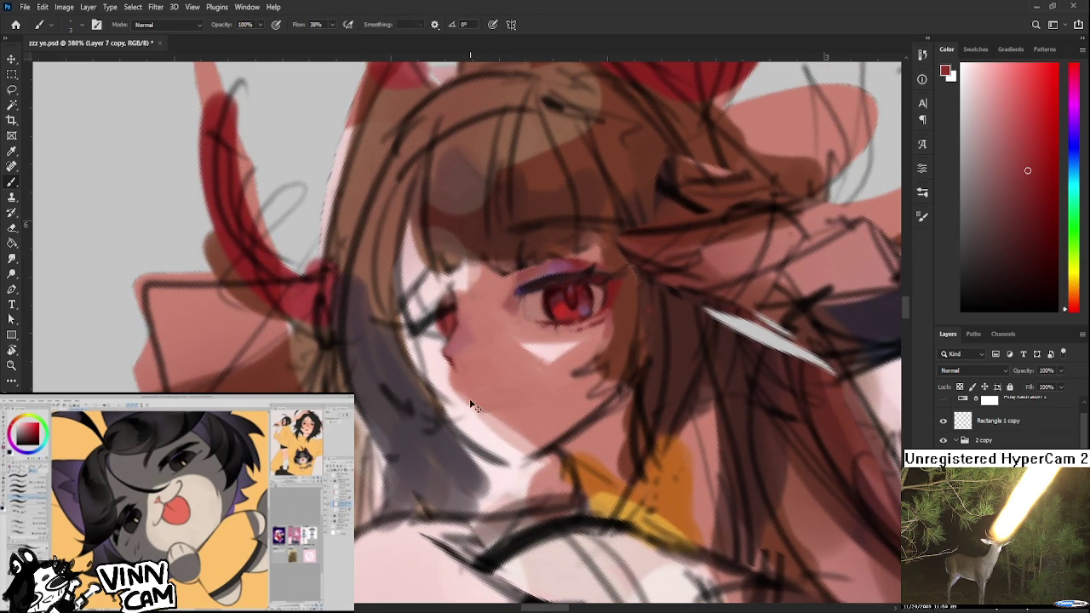
{"action": "left_click_drag", "start_coordinate": [466, 397], "coordinate": [497, 401]}
{"action": "mouse_move", "coordinate": [467, 397]}
{"action": "left_mouse_down"}
{"action": "mouse_move", "coordinate": [522, 397]}
{"action": "mouse_move", "coordinate": [513, 457]}
{"action": "left_mouse_up"}
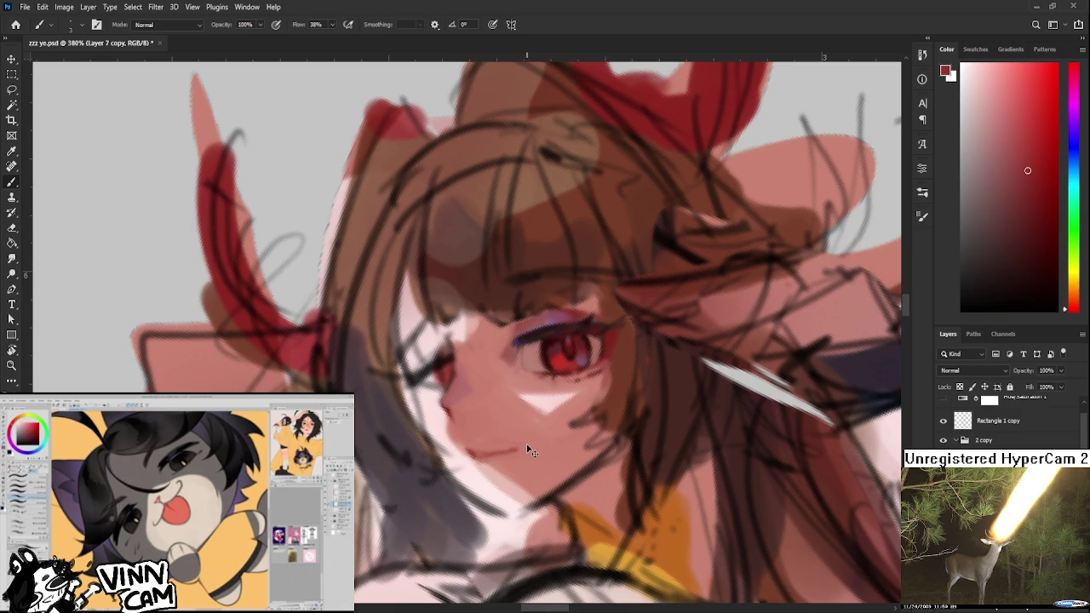
{"action": "key", "text": "ctrl+z"}
{"action": "key", "text": "ctrl+z"}
{"action": "key", "text": "ctrl+z"}
{"action": "scroll", "coordinate": [514, 458], "scroll_direction": "down", "scroll_amount": 2}
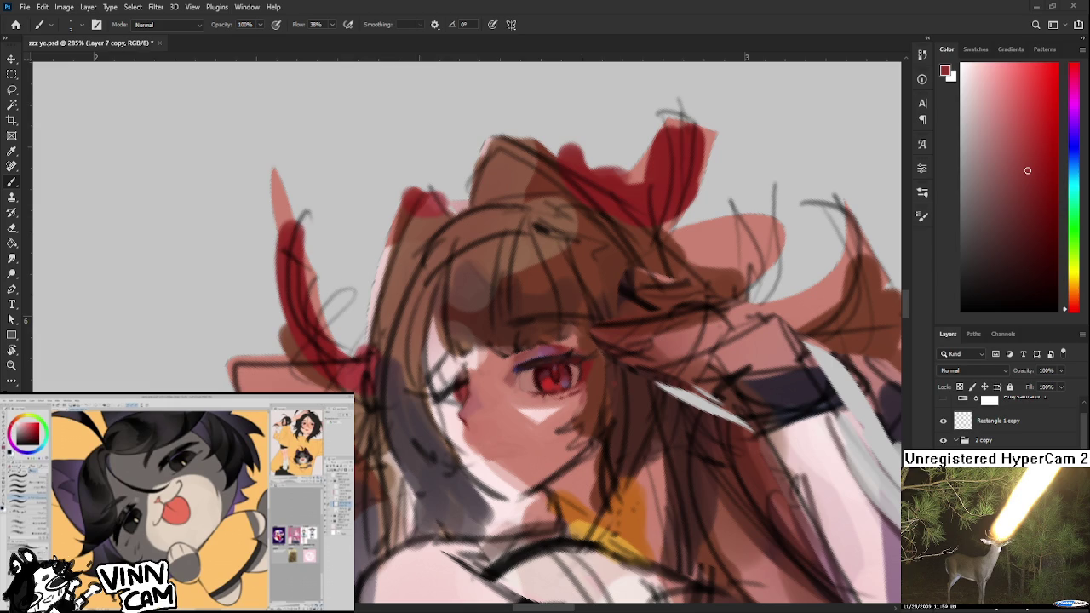
{"action": "scroll", "coordinate": [544, 413], "scroll_direction": "up", "scroll_amount": 2}
{"action": "scroll", "coordinate": [545, 413], "scroll_direction": "down", "scroll_amount": 1}
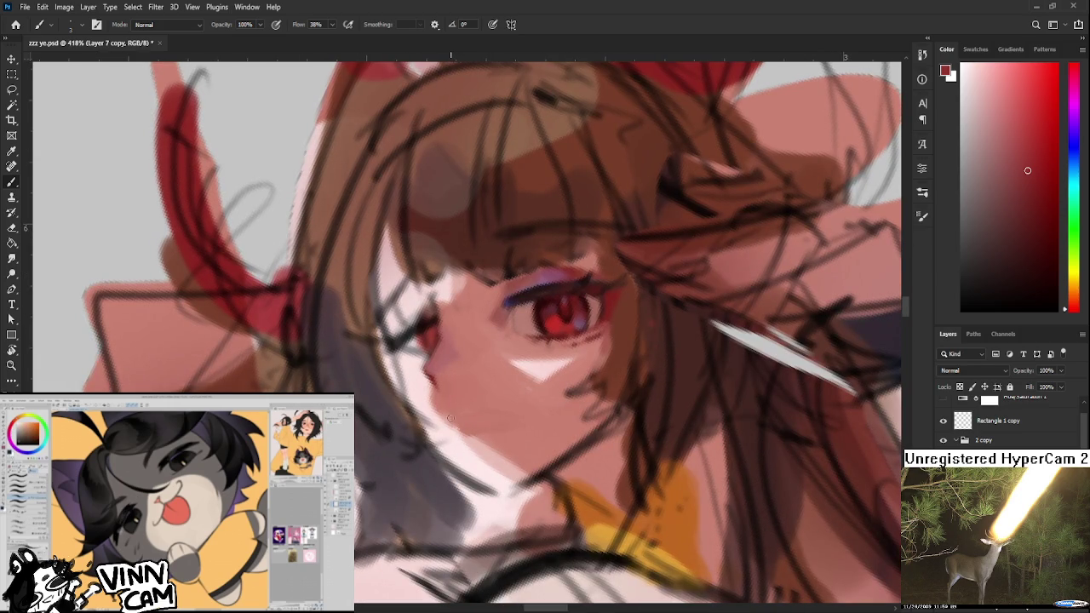
- Draw a thin dark lip line below the nose, then sample a lighter skin pink
{"action": "left_click_drag", "start_coordinate": [449, 421], "coordinate": [484, 419]}
{"action": "key", "text": "ctrl+z"}
{"action": "mouse_move", "coordinate": [451, 422]}
{"action": "left_mouse_down"}
{"action": "mouse_move", "coordinate": [500, 414]}
{"action": "mouse_move", "coordinate": [466, 430]}
{"action": "left_mouse_up"}
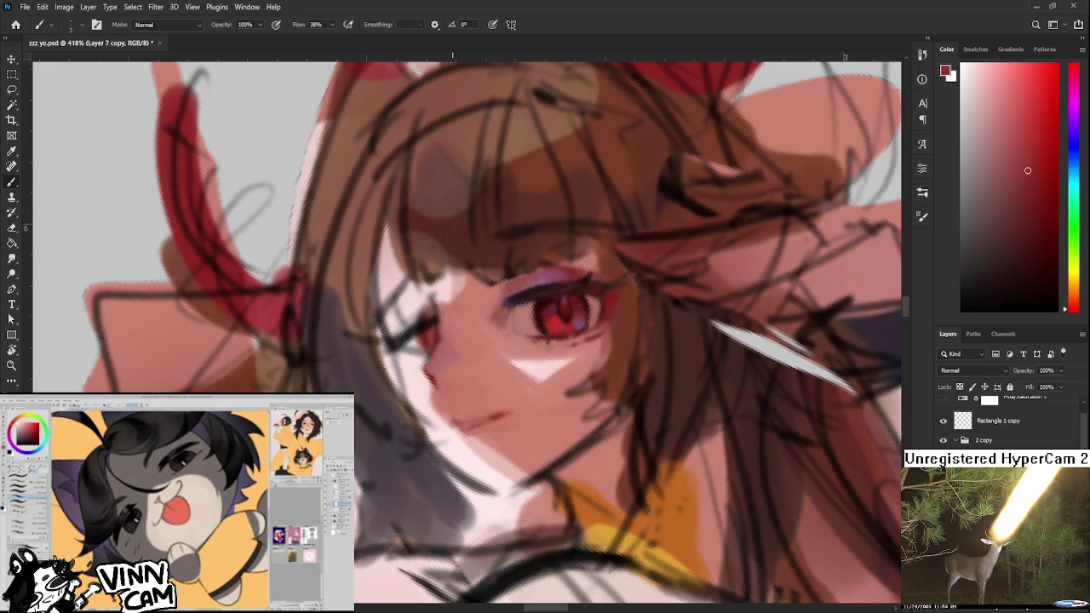
{"action": "scroll", "coordinate": [458, 427], "scroll_direction": "up", "scroll_amount": 1}
{"action": "left_click", "coordinate": [464, 435], "text": "alt"}
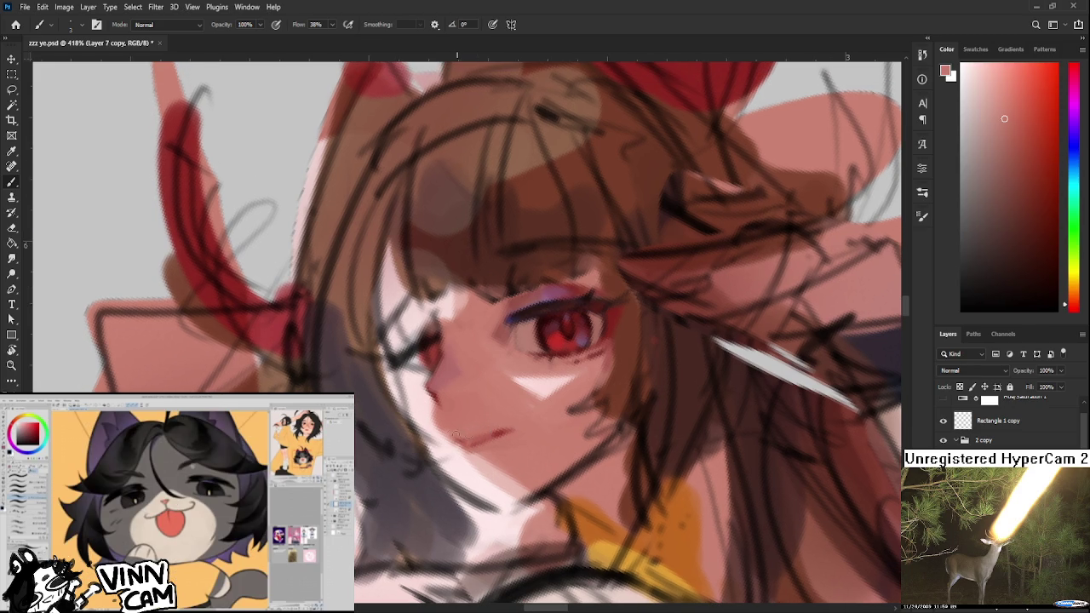
{"action": "scroll", "coordinate": [534, 398], "scroll_direction": "down", "scroll_amount": 1}
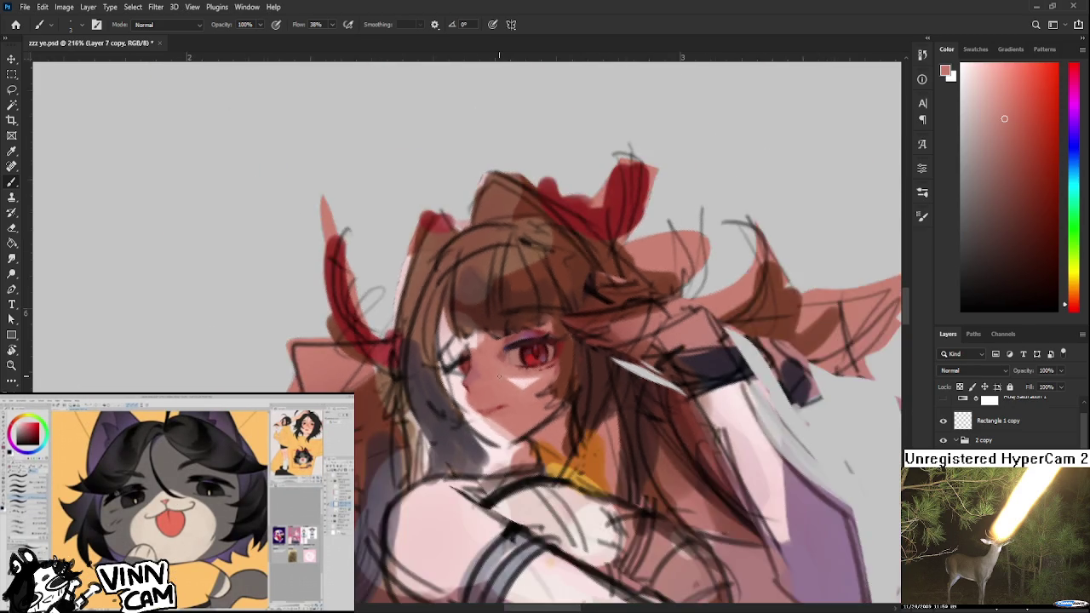
- Zoom out to view the whole figure, zoom back in, and sample the dark lash colour from the eye
{"action": "scroll", "coordinate": [534, 398], "scroll_direction": "down", "scroll_amount": 1}
{"action": "scroll", "coordinate": [533, 398], "scroll_direction": "down", "scroll_amount": 1}
{"action": "scroll", "coordinate": [493, 366], "scroll_direction": "up", "scroll_amount": 2}
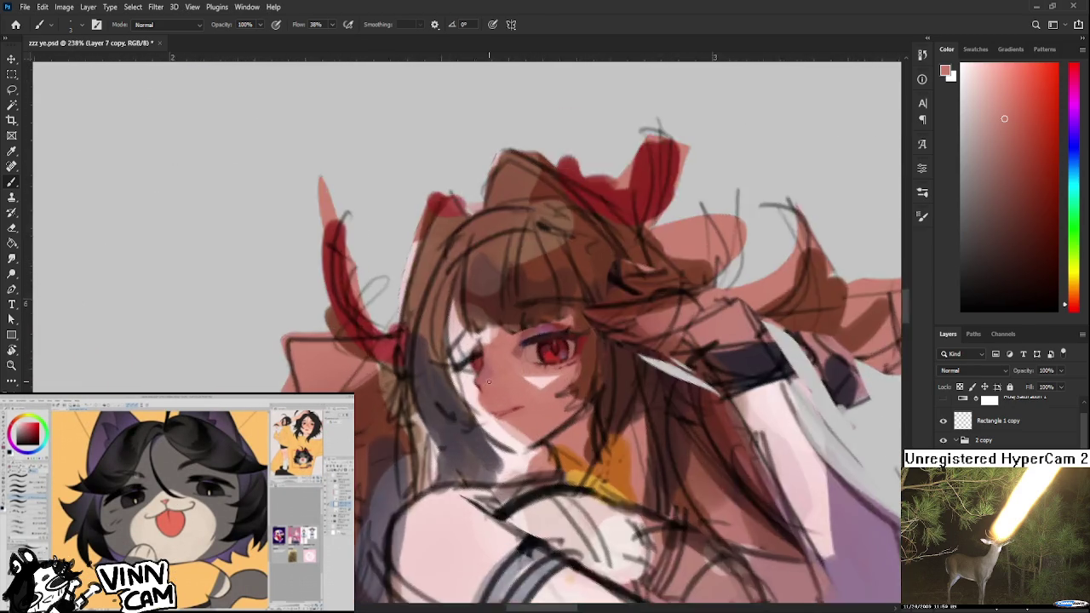
{"action": "scroll", "coordinate": [503, 391], "scroll_direction": "up", "scroll_amount": 2}
{"action": "scroll", "coordinate": [517, 455], "scroll_direction": "up", "scroll_amount": 1}
{"action": "scroll", "coordinate": [521, 408], "scroll_direction": "down", "scroll_amount": 1}
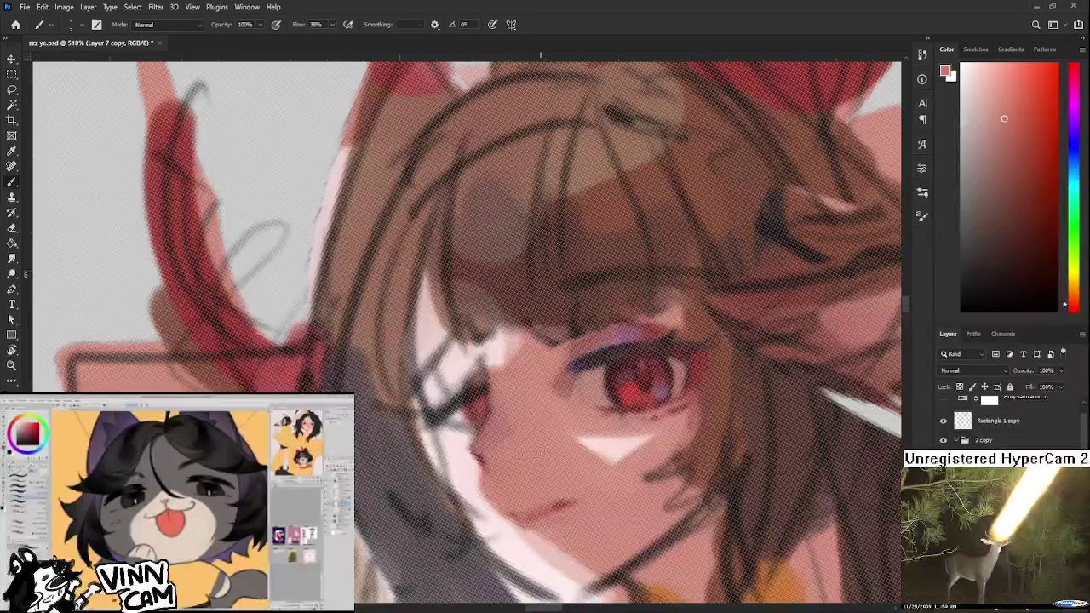
{"action": "scroll", "coordinate": [521, 408], "scroll_direction": "down", "scroll_amount": 1}
{"action": "left_click", "coordinate": [582, 385], "text": "alt"}
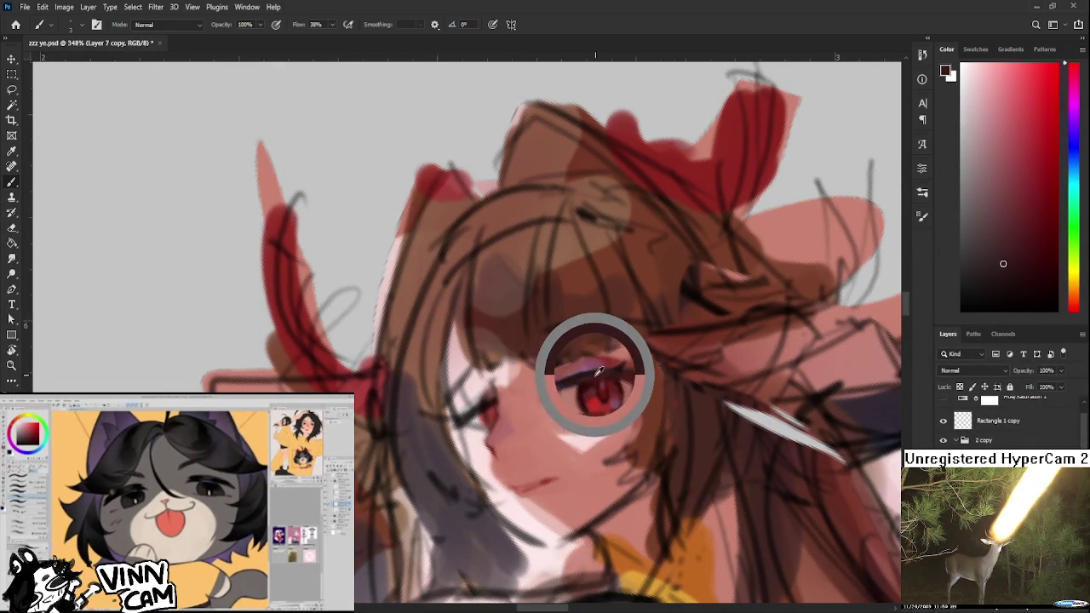
{"action": "left_click_drag", "start_coordinate": [581, 385], "coordinate": [570, 379]}
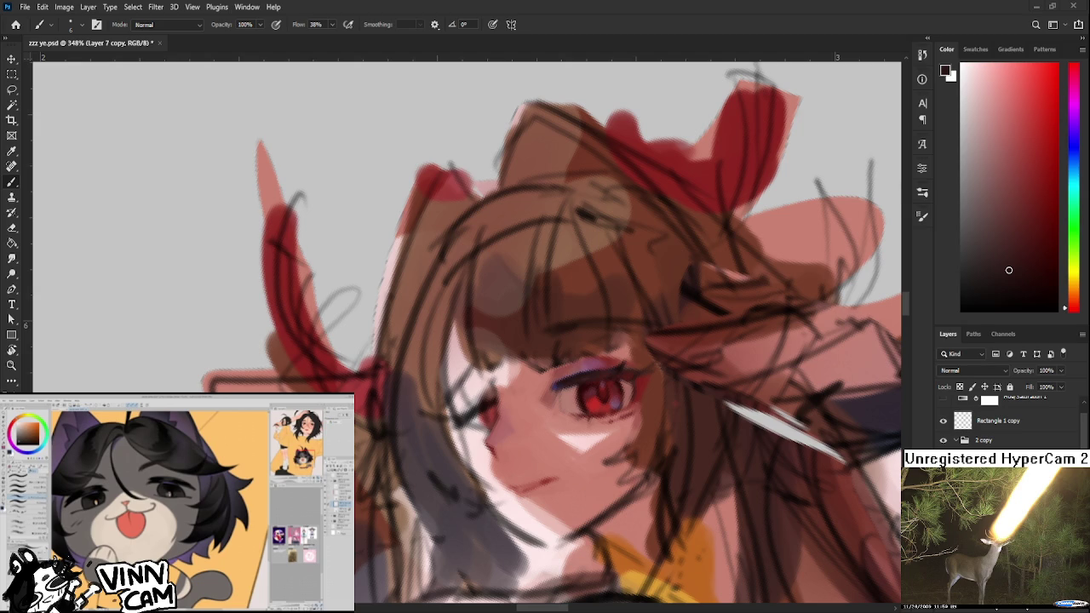
{"action": "scroll", "coordinate": [537, 405], "scroll_direction": "up", "scroll_amount": 1}
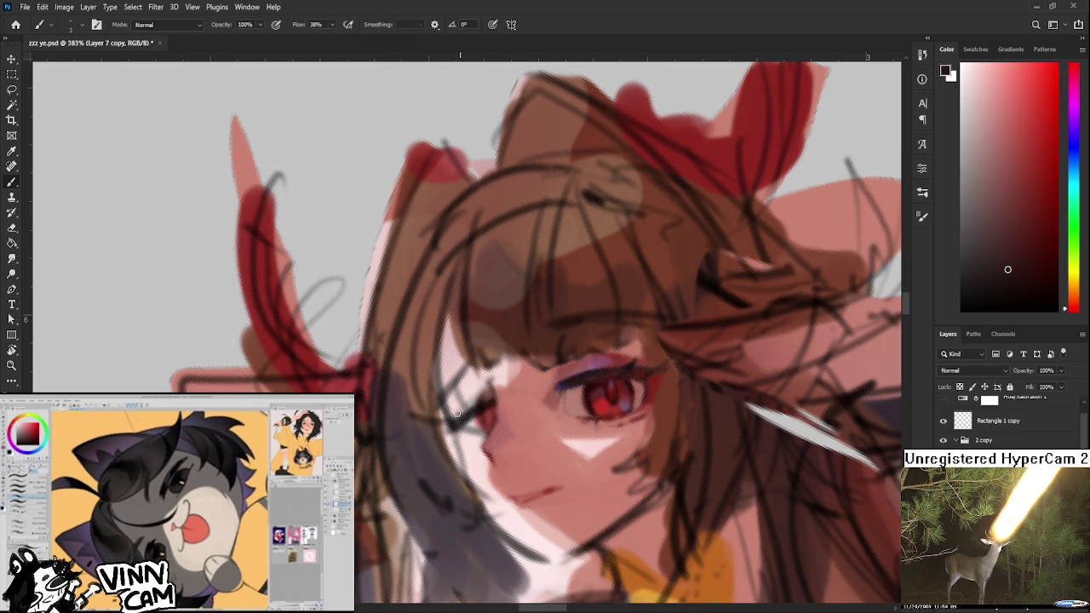
- Eyedrop a range of light pinks and dark reds from the girl's face
{"action": "left_click", "coordinate": [470, 418], "text": "alt"}
{"action": "left_click", "coordinate": [485, 418], "text": "alt"}
{"action": "left_click", "coordinate": [466, 412], "text": "alt"}
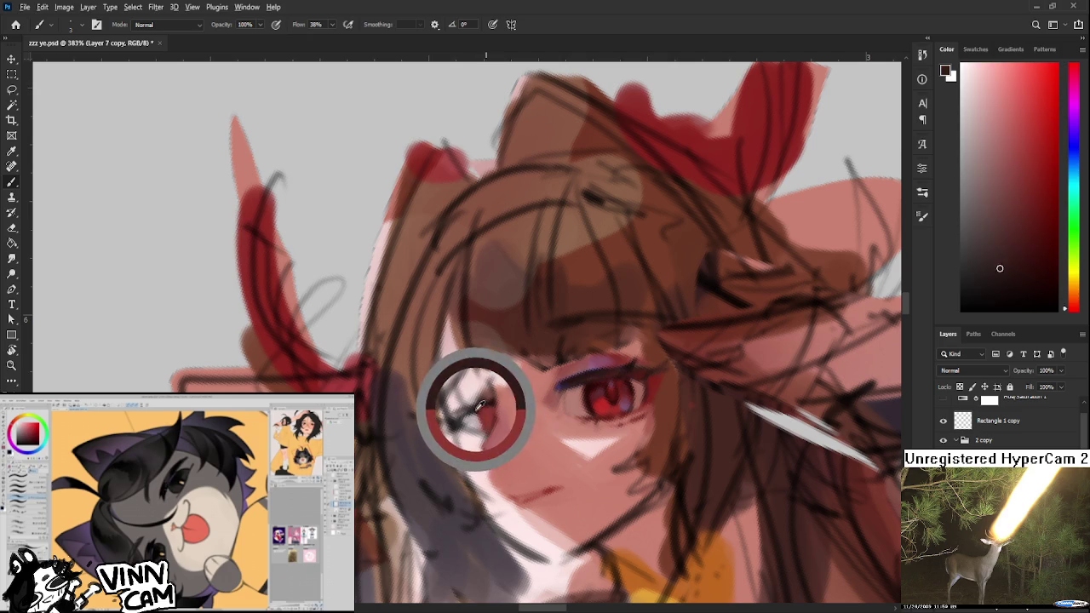
{"action": "left_click", "coordinate": [477, 423], "text": "alt"}
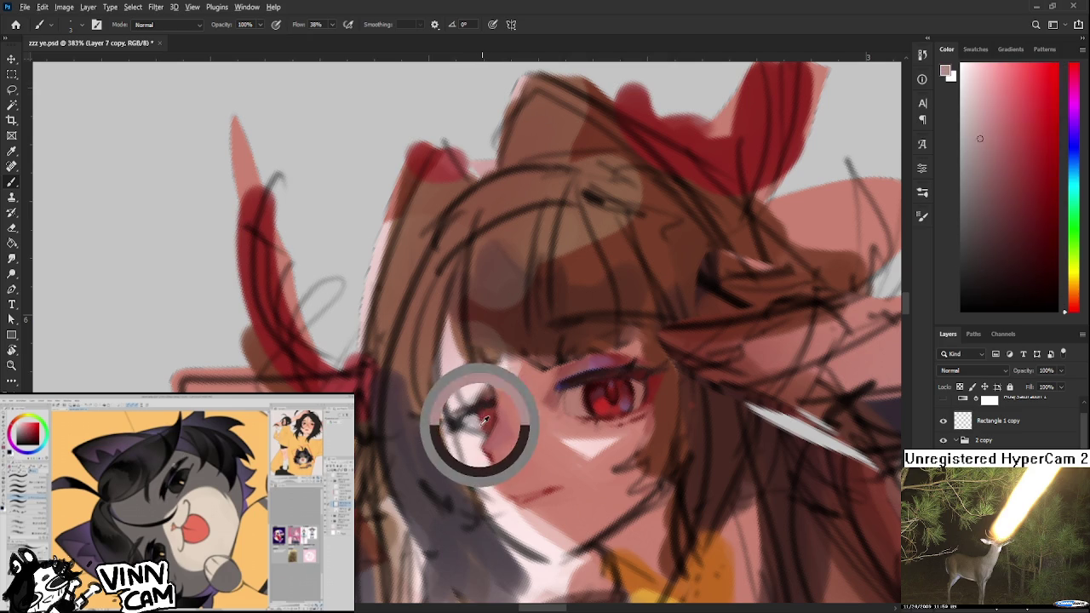
{"action": "left_click", "coordinate": [487, 407], "text": "alt"}
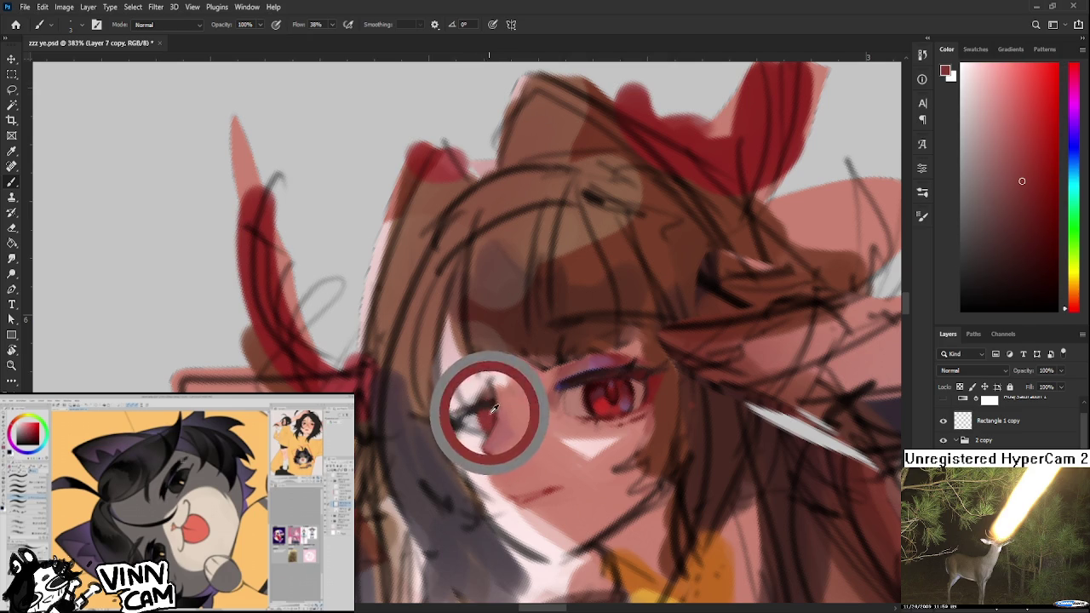
{"action": "left_click", "coordinate": [499, 423], "text": "alt"}
{"action": "left_click", "coordinate": [495, 417], "text": "alt"}
{"action": "left_click", "coordinate": [474, 418], "text": "alt"}
{"action": "left_click", "coordinate": [483, 422], "text": "alt"}
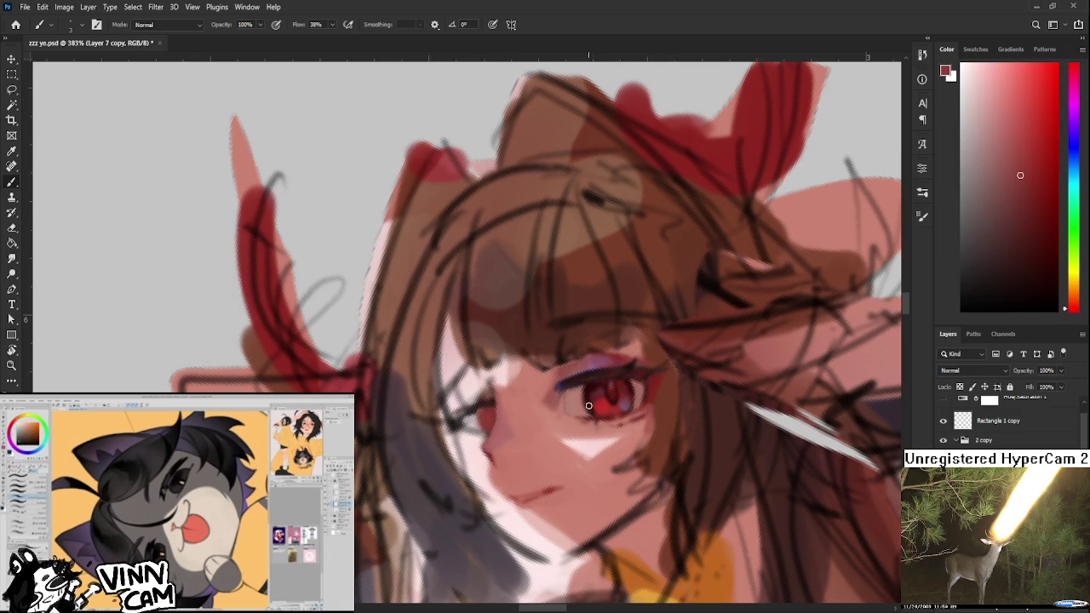
- Zoom in and sample dark reds from the eye and lighter pinkish reds from the cheek
{"action": "scroll", "coordinate": [588, 391], "scroll_direction": "down", "scroll_amount": 5}
{"action": "scroll", "coordinate": [538, 389], "scroll_direction": "up", "scroll_amount": 4}
{"action": "scroll", "coordinate": [538, 389], "scroll_direction": "up", "scroll_amount": 1}
{"action": "scroll", "coordinate": [552, 412], "scroll_direction": "up", "scroll_amount": 1}
{"action": "scroll", "coordinate": [550, 413], "scroll_direction": "up", "scroll_amount": 1}
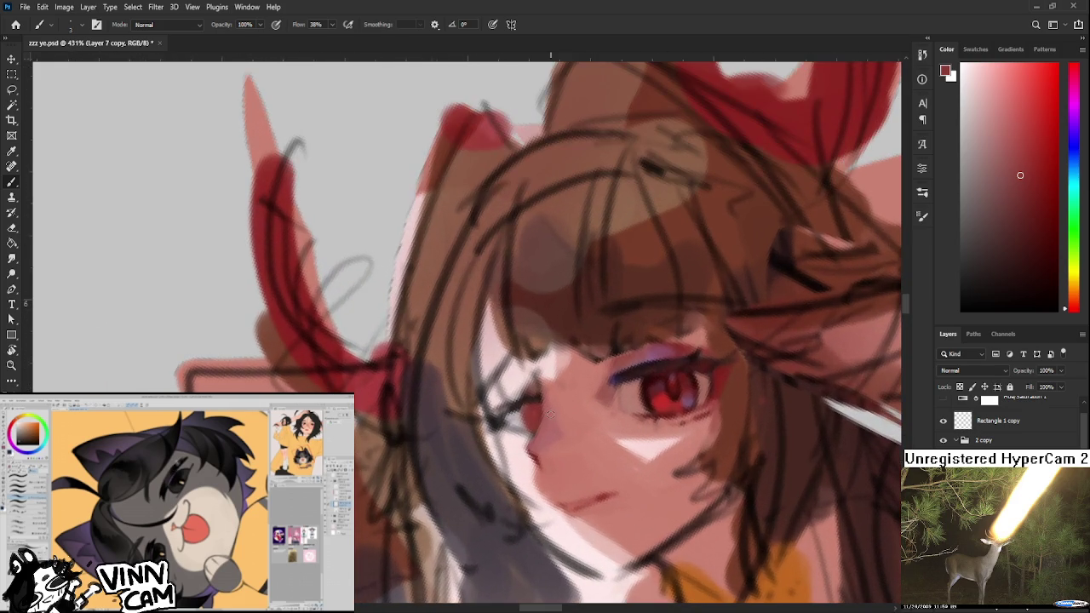
{"action": "left_click_drag", "start_coordinate": [600, 421], "coordinate": [561, 423]}
{"action": "left_click", "coordinate": [616, 401], "text": "alt"}
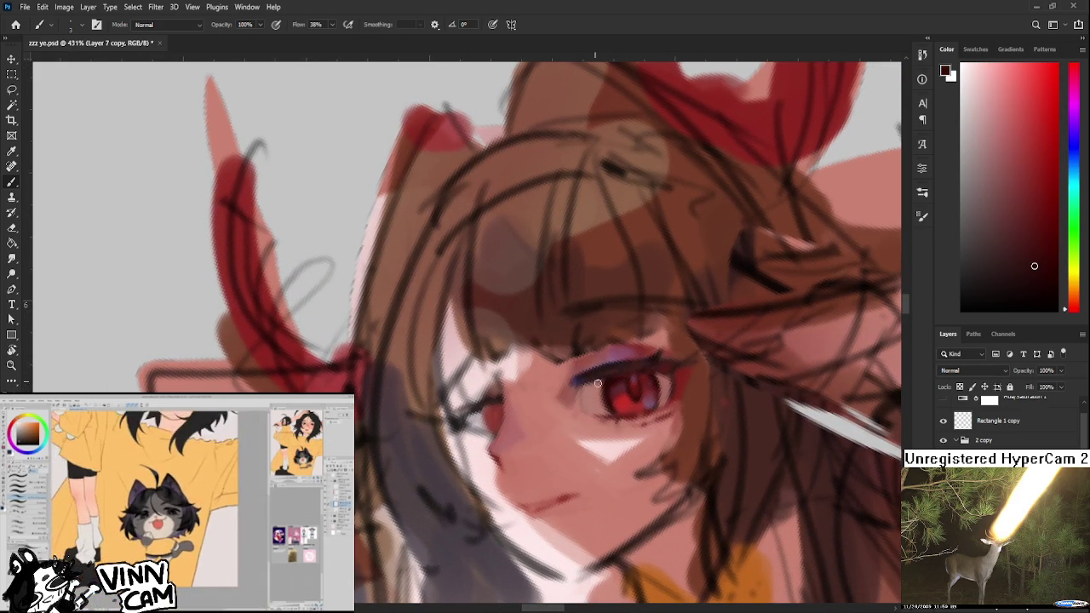
{"action": "left_click", "coordinate": [498, 420], "text": "alt"}
{"action": "left_click", "coordinate": [480, 417], "text": "alt"}
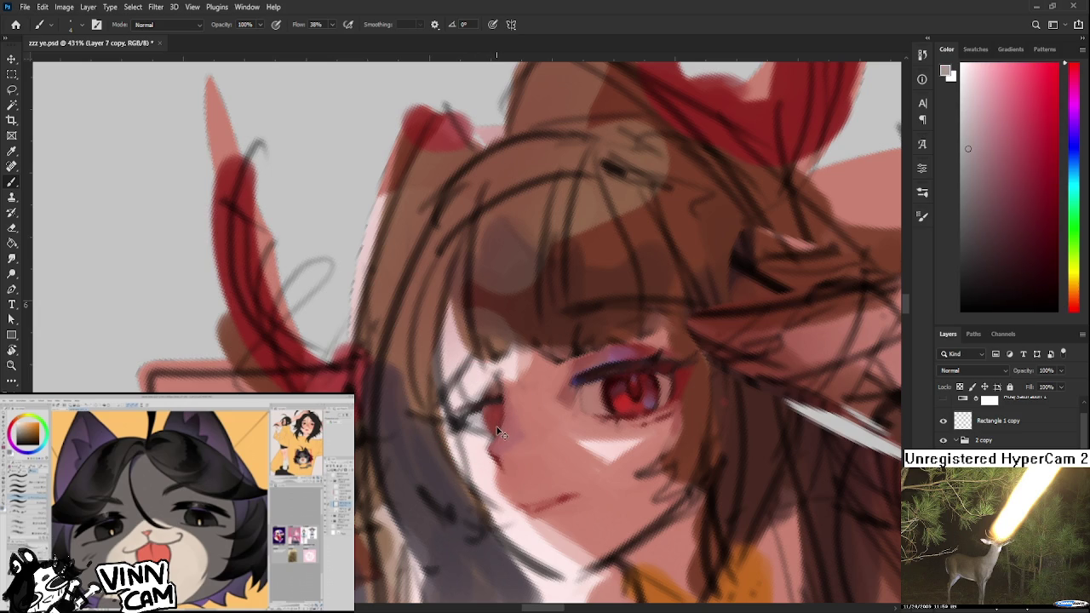
- Adjust the zoom and pick up lighter pink tones from the face
{"action": "scroll", "coordinate": [497, 429], "scroll_direction": "down", "scroll_amount": 2}
{"action": "scroll", "coordinate": [594, 342], "scroll_direction": "down", "scroll_amount": 2}
{"action": "scroll", "coordinate": [597, 344], "scroll_direction": "down", "scroll_amount": 3}
{"action": "scroll", "coordinate": [574, 377], "scroll_direction": "up", "scroll_amount": 5}
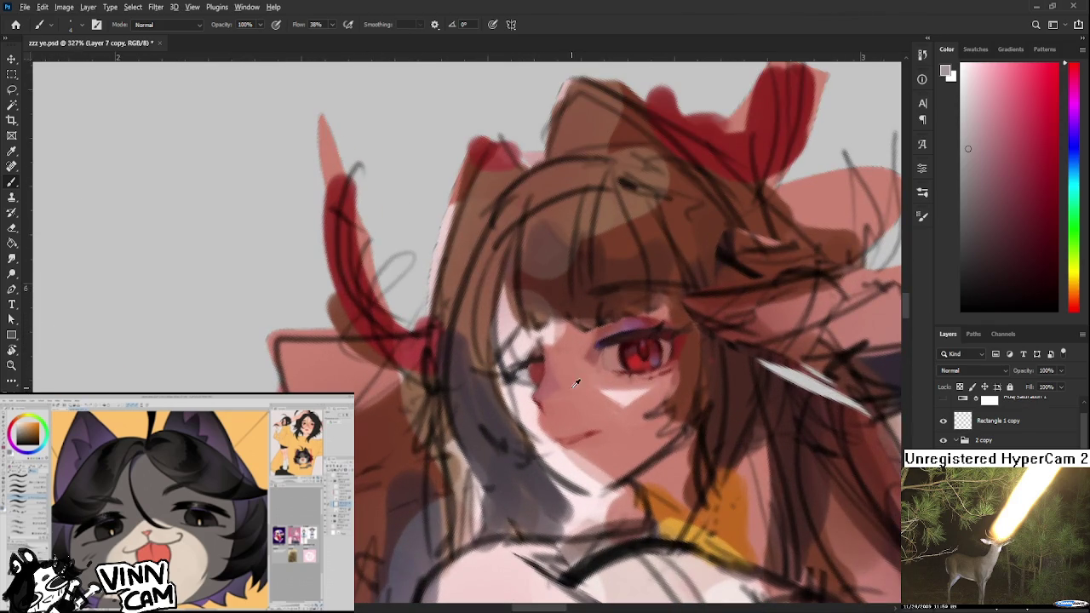
{"action": "left_click", "coordinate": [559, 417], "text": "alt"}
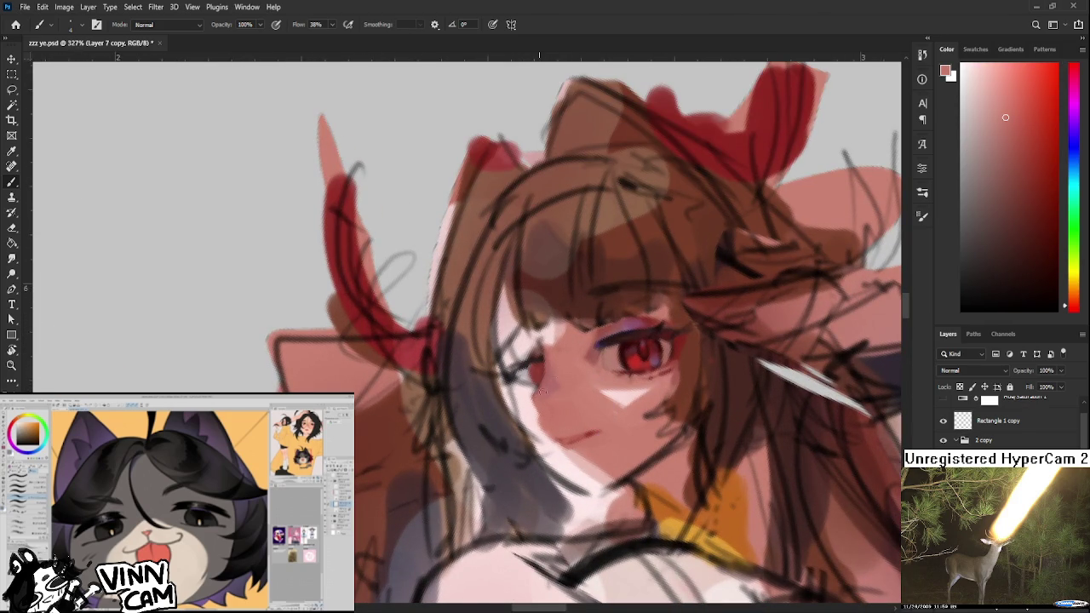
{"action": "left_click", "coordinate": [530, 395], "text": "alt"}
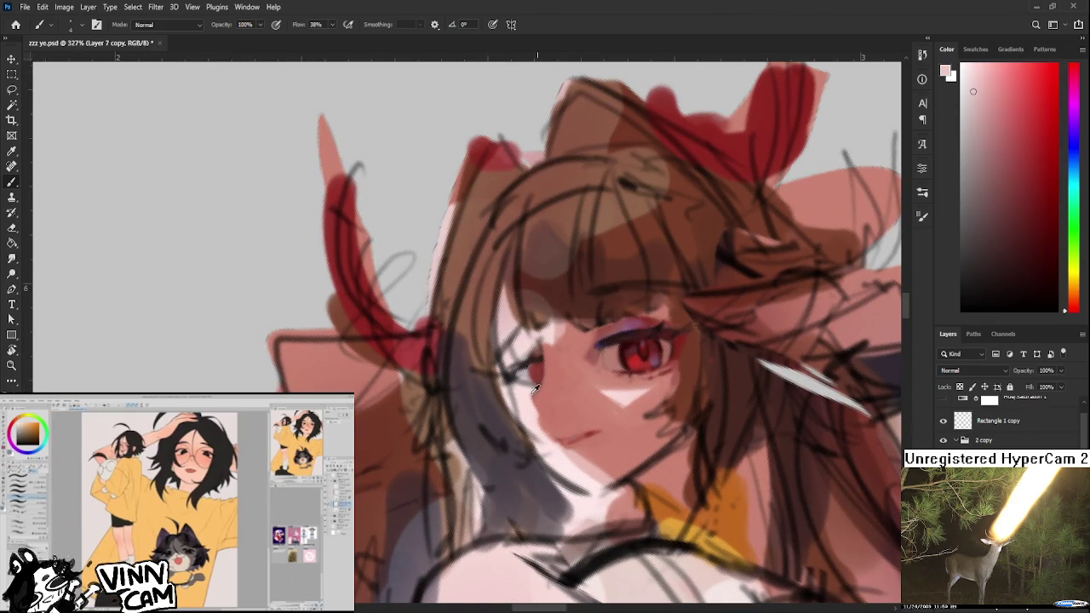
{"action": "left_click", "coordinate": [525, 405], "text": "alt"}
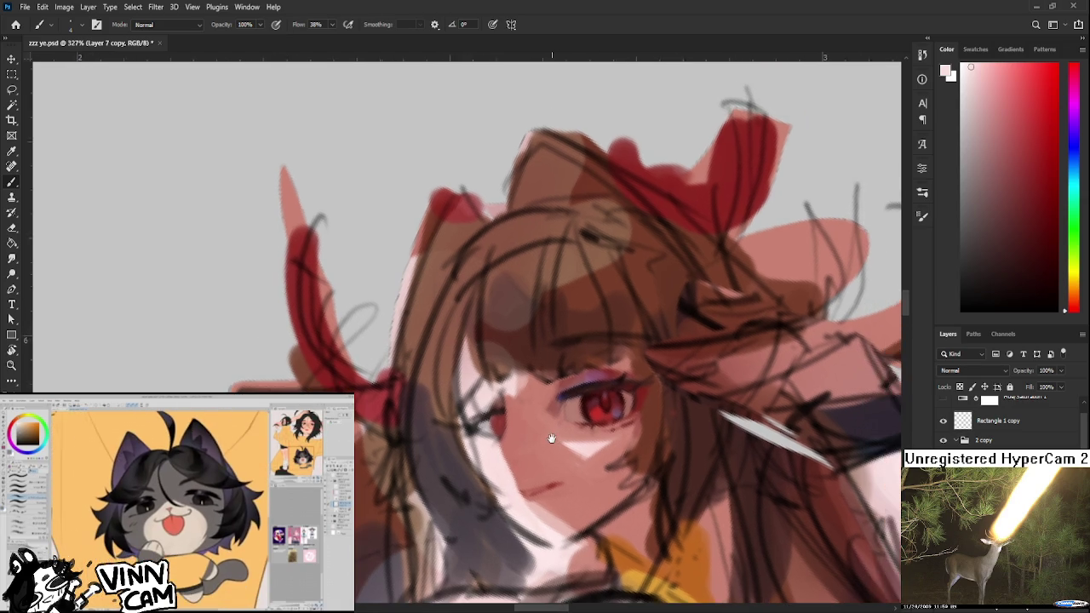
- Recentre the view on the face and sample a dark red from the eye
{"action": "left_click_drag", "start_coordinate": [595, 386], "coordinate": [538, 417]}
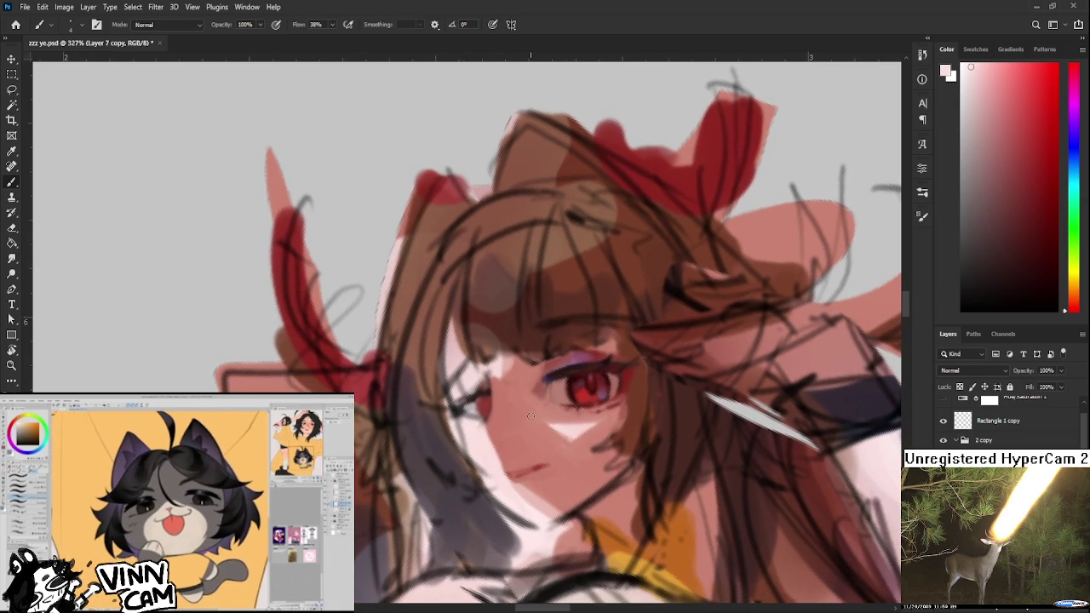
{"action": "scroll", "coordinate": [501, 344], "scroll_direction": "down", "scroll_amount": 8}
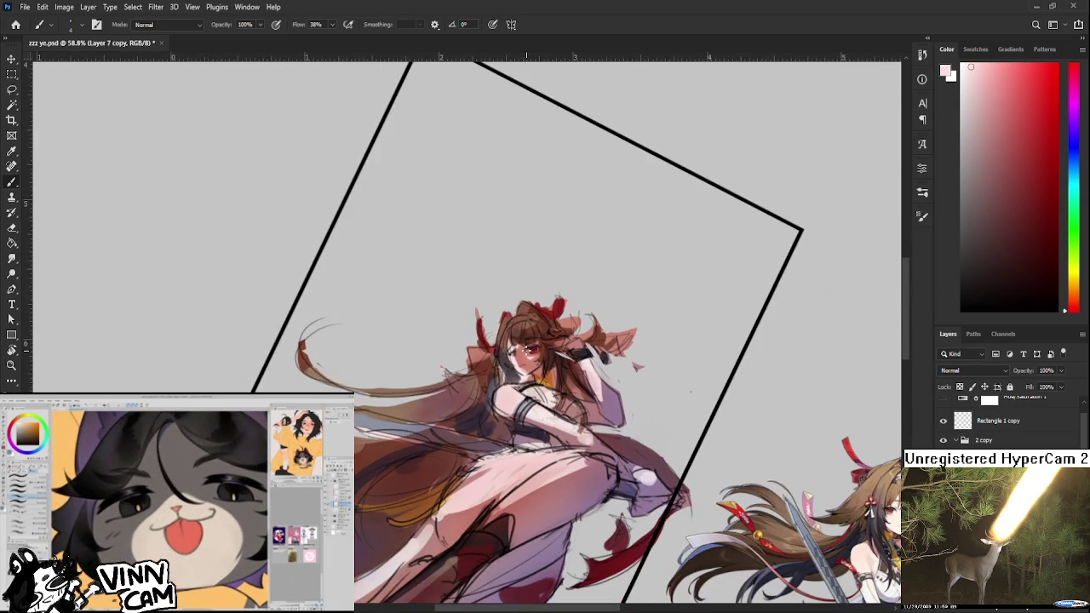
{"action": "scroll", "coordinate": [526, 349], "scroll_direction": "up", "scroll_amount": 3}
{"action": "scroll", "coordinate": [526, 349], "scroll_direction": "up", "scroll_amount": 3}
{"action": "scroll", "coordinate": [526, 349], "scroll_direction": "up", "scroll_amount": 2}
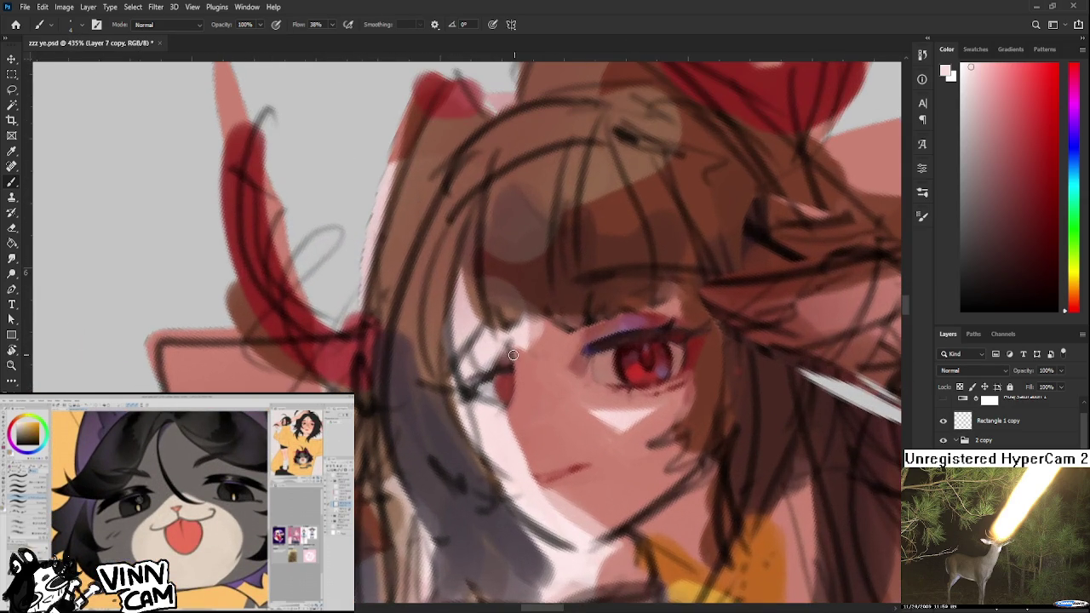
{"action": "left_click", "coordinate": [649, 334], "text": "alt"}
{"action": "left_click_drag", "start_coordinate": [538, 338], "coordinate": [502, 351]}
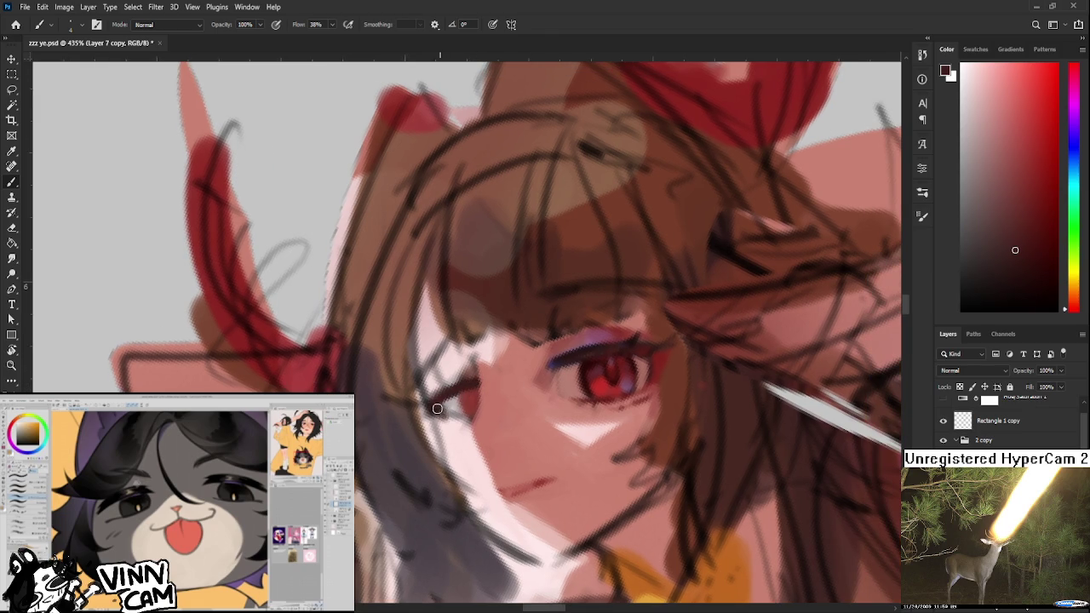
- Sample brighter reds near the far eye corner and dab red over it
{"action": "left_click", "coordinate": [449, 411], "text": "alt"}
{"action": "left_click", "coordinate": [453, 409], "text": "alt"}
{"action": "left_click", "coordinate": [466, 405], "text": "alt"}
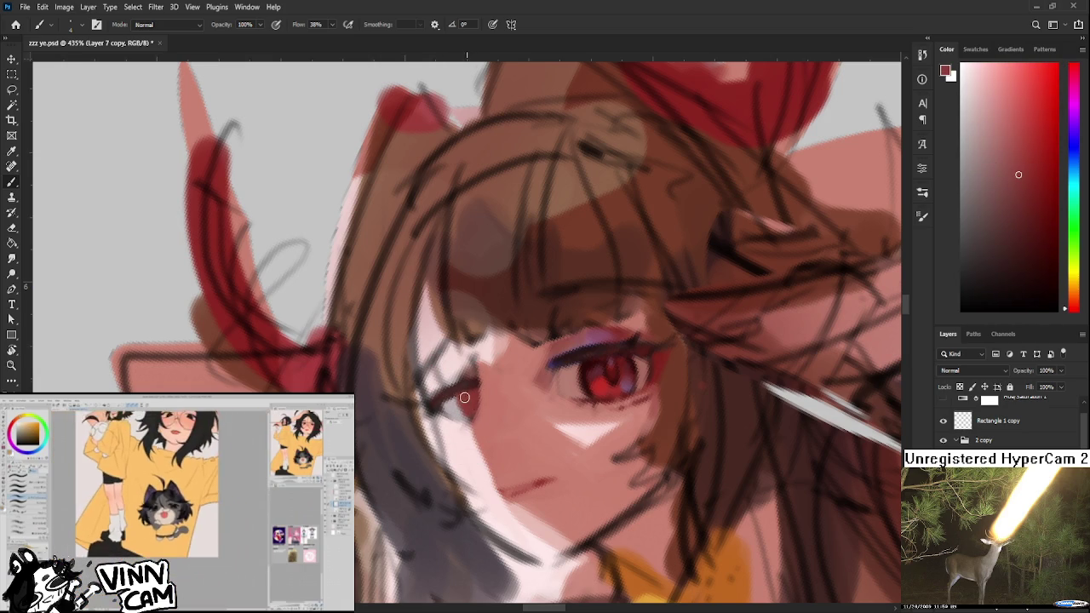
{"action": "left_click", "coordinate": [476, 400], "text": "alt"}
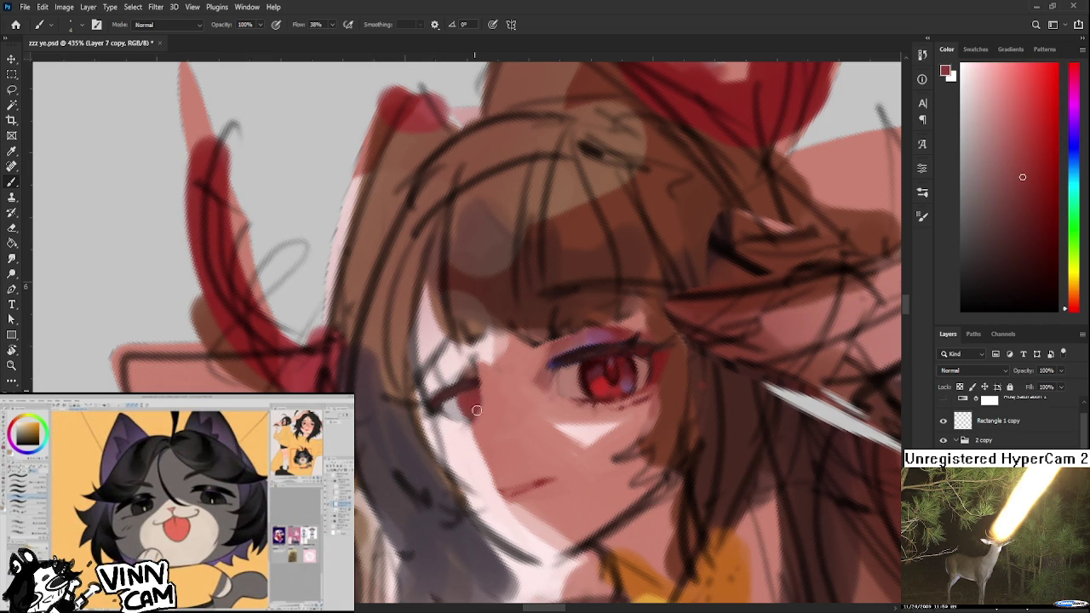
{"action": "left_click", "coordinate": [473, 392], "text": "alt"}
{"action": "mouse_move", "coordinate": [463, 397]}
{"action": "left_mouse_down"}
{"action": "mouse_move", "coordinate": [482, 411]}
{"action": "mouse_move", "coordinate": [473, 417]}
{"action": "left_mouse_up"}
- Pick up a darker red and light pink skin tones around the eye corner
{"action": "left_click", "coordinate": [469, 389], "text": "alt"}
{"action": "left_click", "coordinate": [482, 402], "text": "alt"}
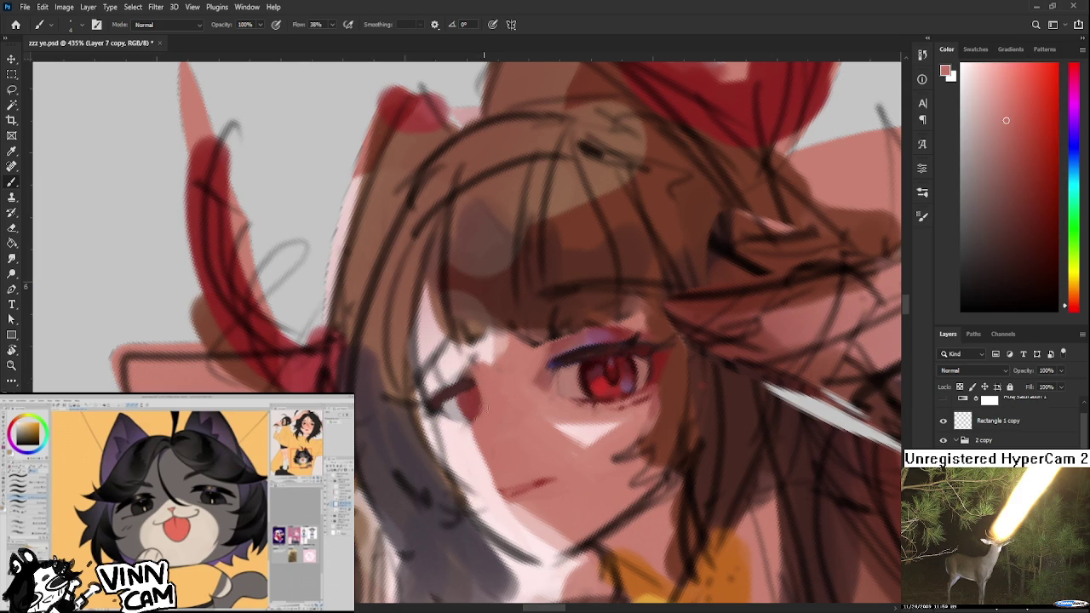
{"action": "left_click", "coordinate": [476, 423], "text": "alt"}
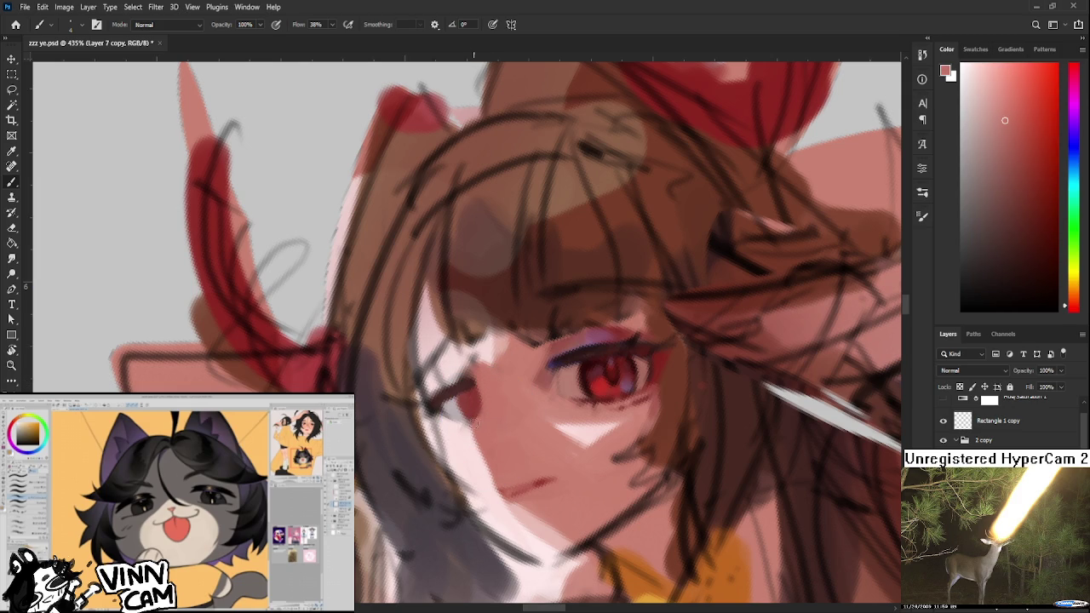
{"action": "left_click", "coordinate": [469, 423], "text": "alt"}
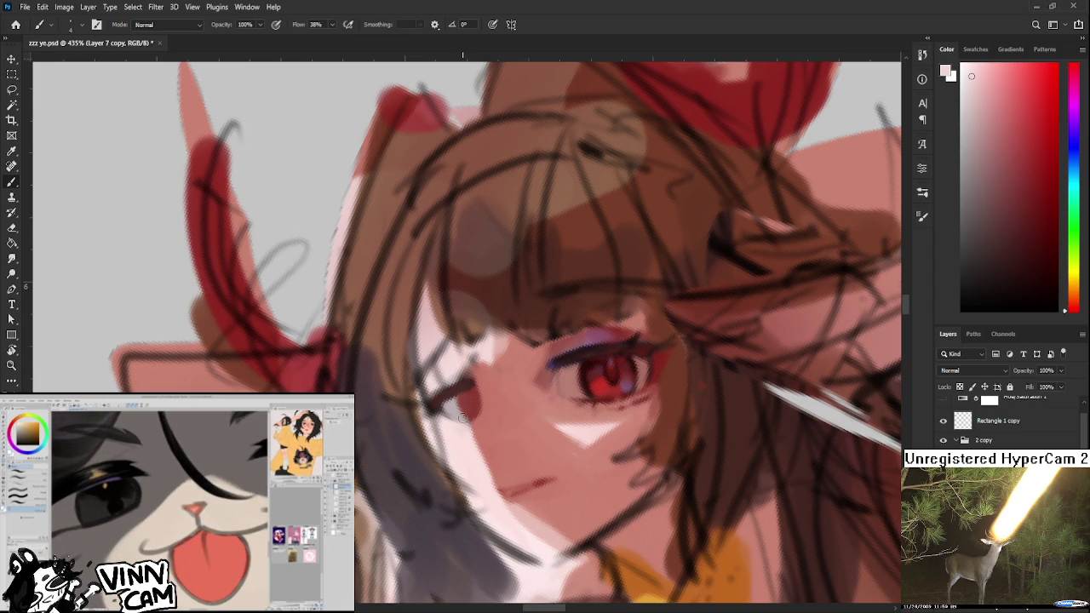
{"action": "scroll", "coordinate": [468, 412], "scroll_direction": "down", "scroll_amount": 3}
{"action": "scroll", "coordinate": [537, 410], "scroll_direction": "up", "scroll_amount": 2}
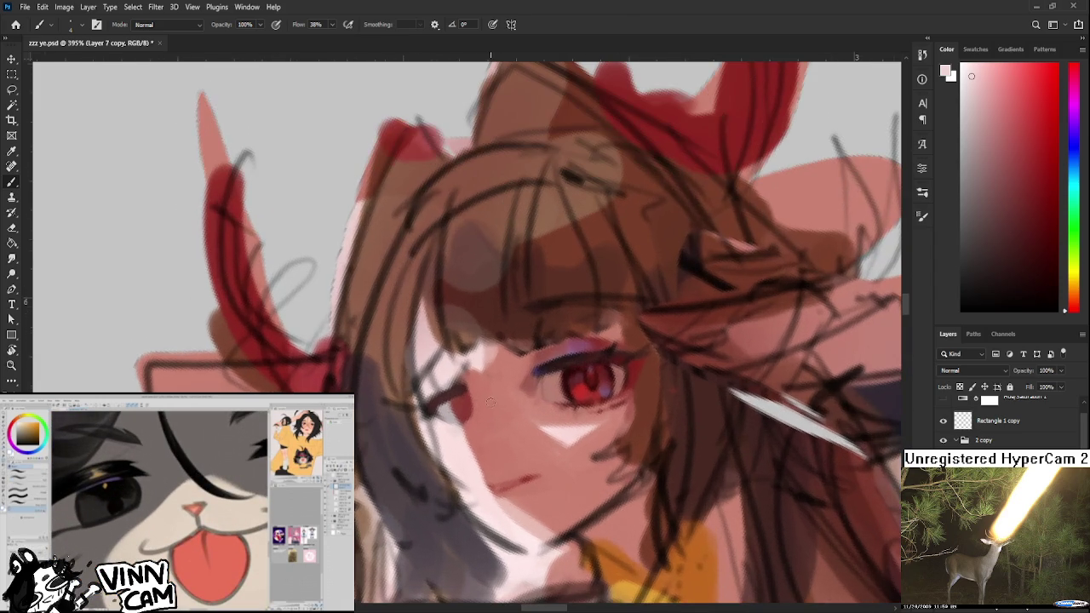
{"action": "key", "text": "l"}
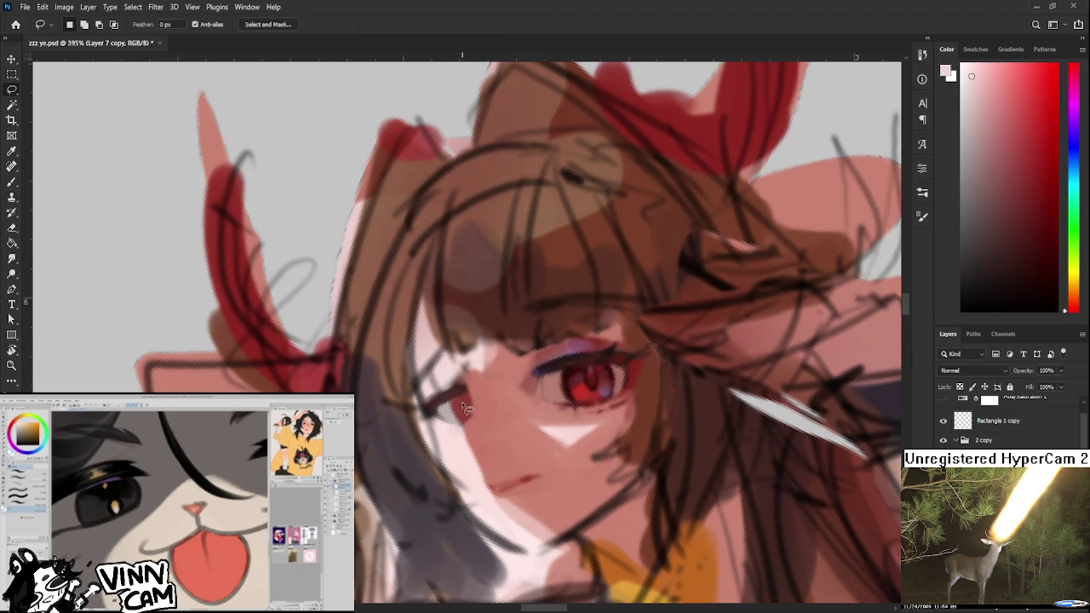
- Lasso the red blush beside the far eye and scale it up with Ctrl+T
{"action": "mouse_move", "coordinate": [446, 426]}
{"action": "left_mouse_down"}
{"action": "mouse_move", "coordinate": [486, 389]}
{"action": "mouse_move", "coordinate": [492, 397]}
{"action": "left_mouse_up"}
{"action": "key", "text": "ctrl+t"}
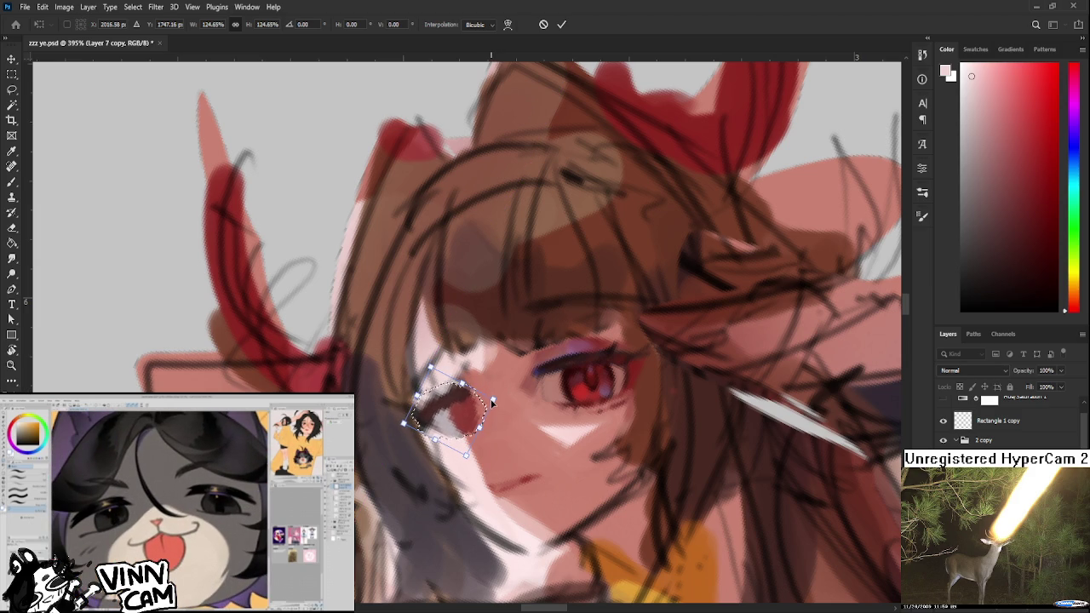
{"action": "key", "text": "Return"}
{"action": "scroll", "coordinate": [500, 415], "scroll_direction": "down", "scroll_amount": 3}
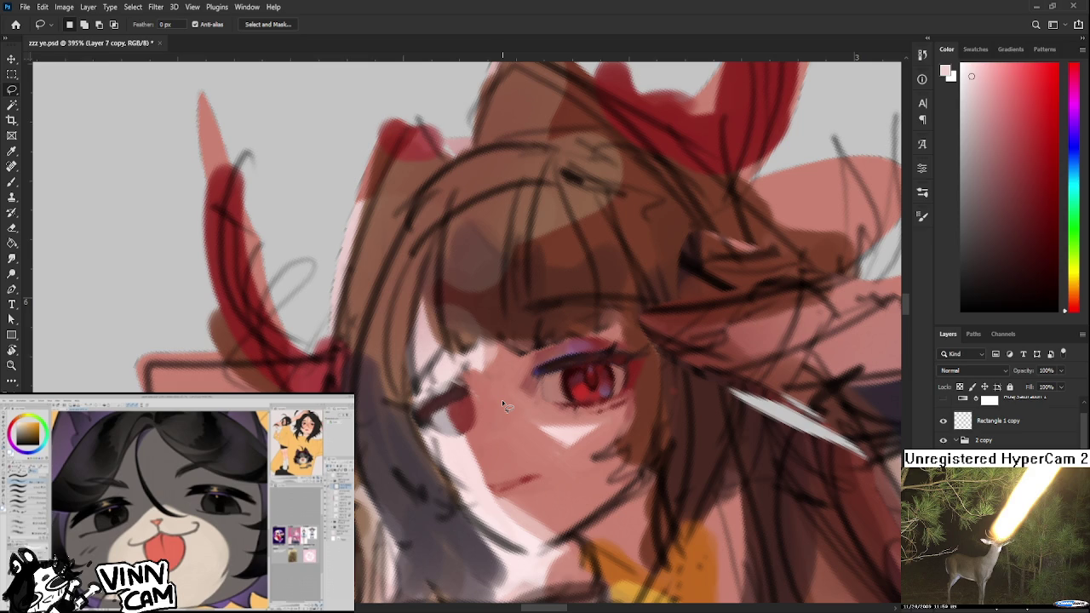
{"action": "scroll", "coordinate": [510, 404], "scroll_direction": "down", "scroll_amount": 5}
{"action": "scroll", "coordinate": [522, 397], "scroll_direction": "up", "scroll_amount": 2}
{"action": "scroll", "coordinate": [477, 400], "scroll_direction": "up", "scroll_amount": 2}
{"action": "scroll", "coordinate": [480, 408], "scroll_direction": "up", "scroll_amount": 3}
{"action": "scroll", "coordinate": [480, 409], "scroll_direction": "down", "scroll_amount": 3}
- Rotate the canvas view to about -44° over the face
{"action": "key", "text": "r"}
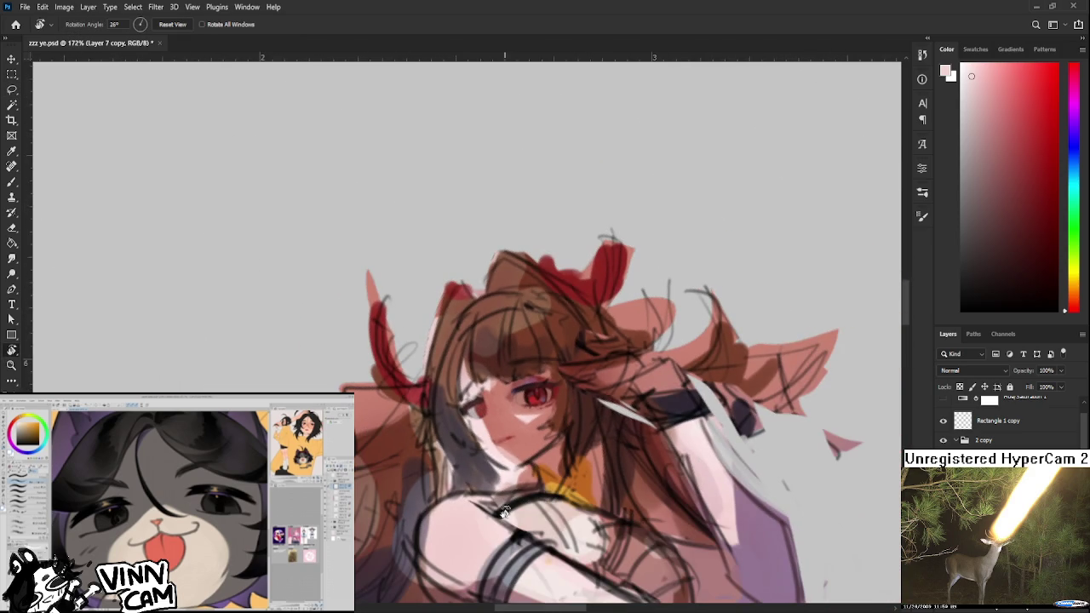
{"action": "scroll", "coordinate": [522, 496], "scroll_direction": "down", "scroll_amount": 2}
{"action": "left_click_drag", "start_coordinate": [523, 496], "coordinate": [574, 343]}
{"action": "scroll", "coordinate": [574, 343], "scroll_direction": "up", "scroll_amount": 2}
{"action": "scroll", "coordinate": [523, 362], "scroll_direction": "up", "scroll_amount": 2}
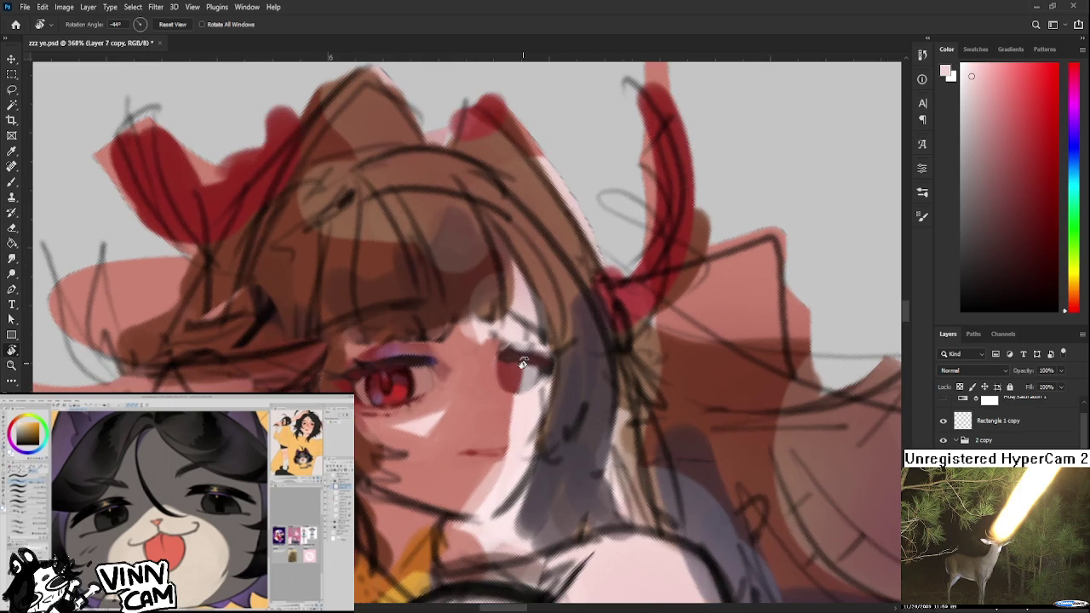
- Sample the salmon skin tone and paint it over the small red mouth stroke
{"action": "key", "text": "b"}
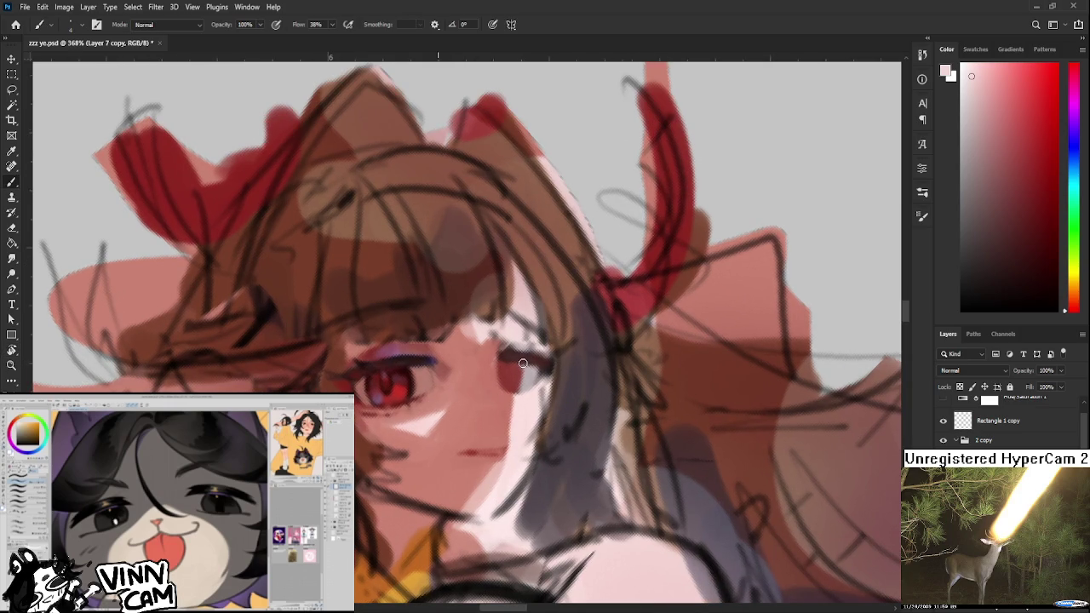
{"action": "left_click", "coordinate": [456, 449], "text": "alt"}
{"action": "left_click_drag", "start_coordinate": [462, 458], "coordinate": [496, 452]}
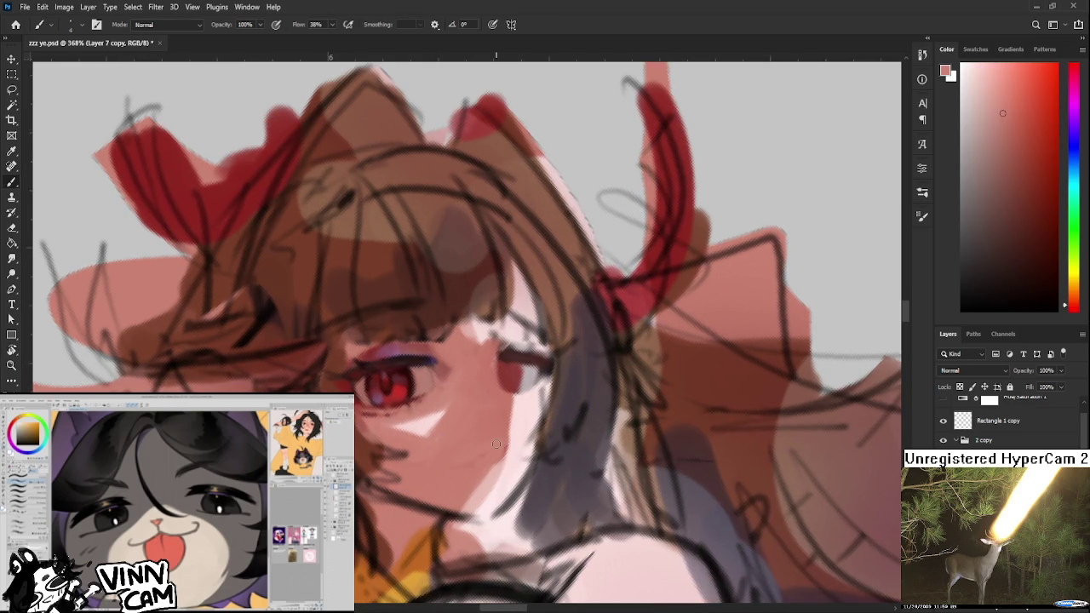
{"action": "scroll", "coordinate": [496, 444], "scroll_direction": "down", "scroll_amount": 5}
{"action": "scroll", "coordinate": [497, 443], "scroll_direction": "down", "scroll_amount": 3}
- Rotate the canvas view back to its original orientation
{"action": "key", "text": "r"}
{"action": "left_click_drag", "start_coordinate": [496, 444], "coordinate": [566, 479]}
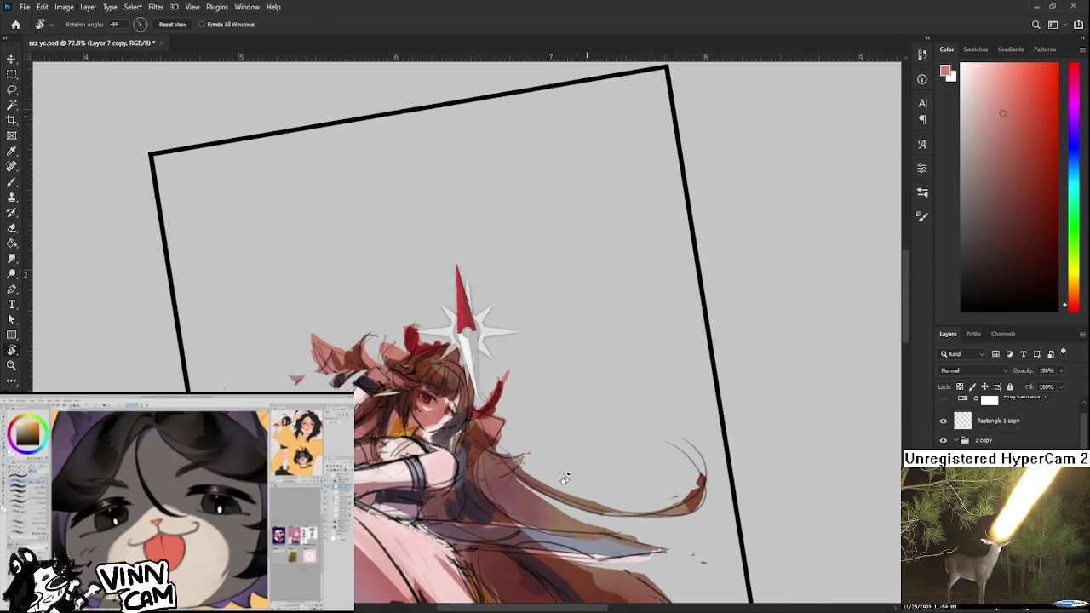
{"action": "scroll", "coordinate": [394, 443], "scroll_direction": "up", "scroll_amount": 1}
{"action": "scroll", "coordinate": [394, 442], "scroll_direction": "up", "scroll_amount": 2}
{"action": "scroll", "coordinate": [394, 443], "scroll_direction": "up", "scroll_amount": 2}
{"action": "left_click_drag", "start_coordinate": [394, 443], "coordinate": [549, 398]}
{"action": "scroll", "coordinate": [549, 398], "scroll_direction": "up", "scroll_amount": 3}
- Darken the cheek blush with red sampled from the eye, then lighten its edge with pink
{"action": "key", "text": "b"}
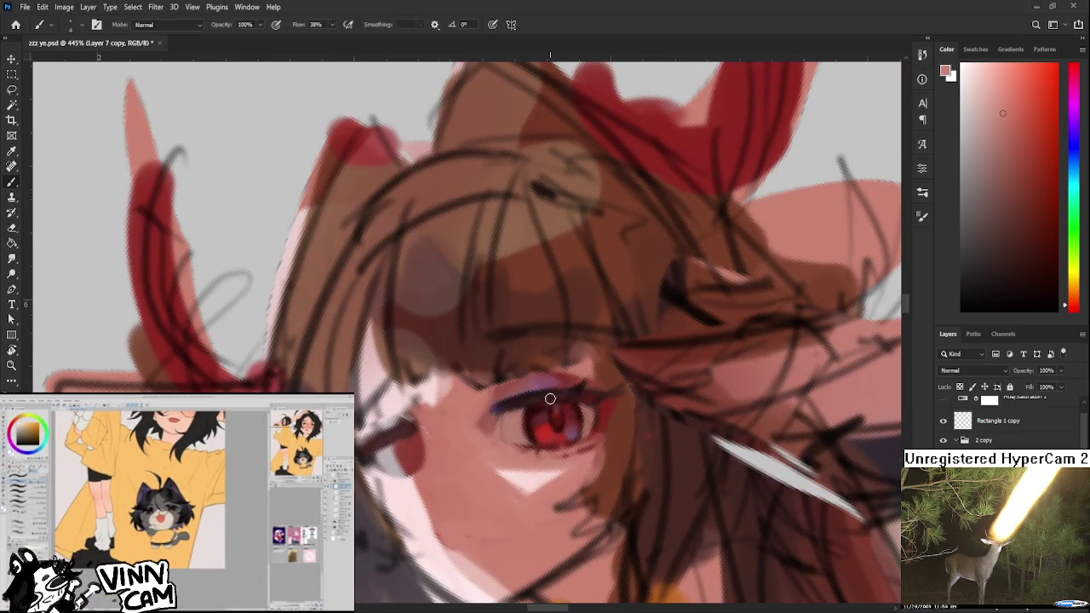
{"action": "left_click", "coordinate": [553, 397], "text": "alt"}
{"action": "left_click", "coordinate": [400, 434], "text": "alt"}
{"action": "left_click", "coordinate": [545, 419], "text": "alt"}
{"action": "left_click_drag", "start_coordinate": [545, 419], "coordinate": [522, 417]}
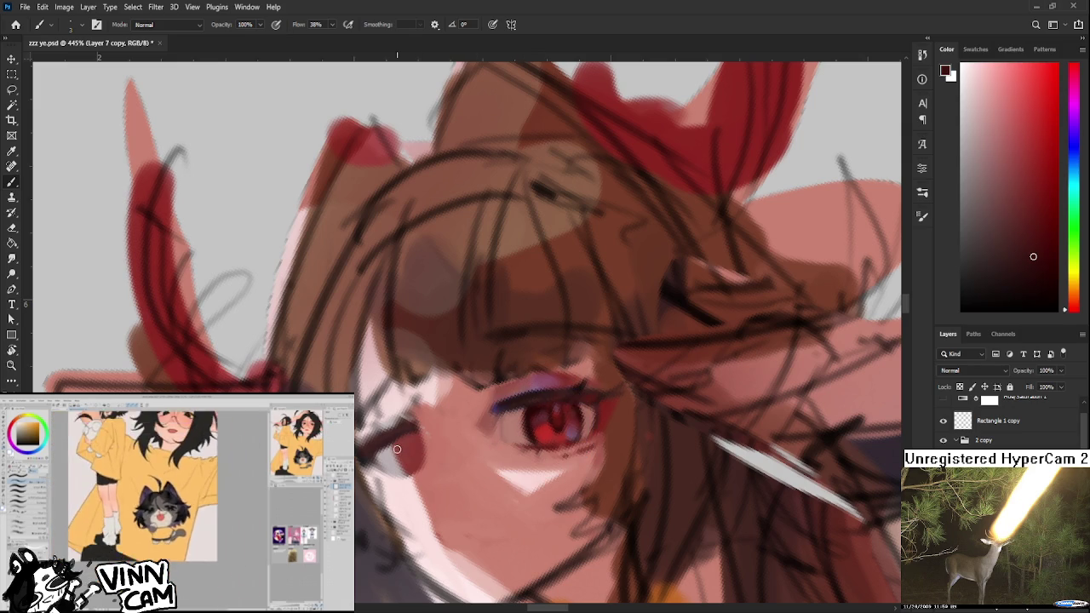
{"action": "mouse_move", "coordinate": [397, 450]}
{"action": "left_mouse_down"}
{"action": "mouse_move", "coordinate": [407, 472]}
{"action": "mouse_move", "coordinate": [404, 445]}
{"action": "left_mouse_up"}
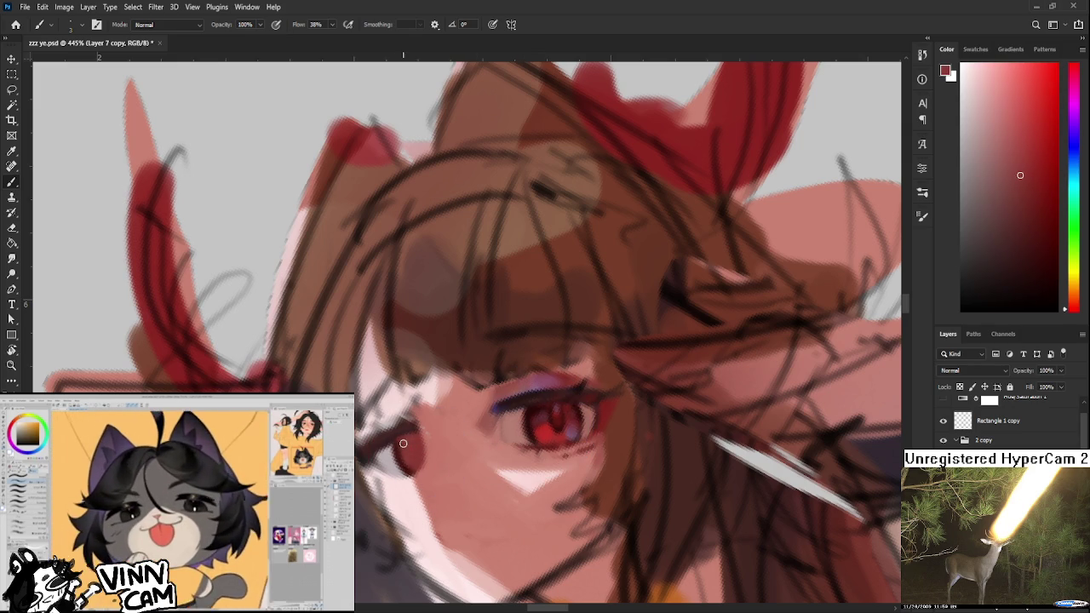
{"action": "left_click", "coordinate": [396, 483], "text": "alt"}
{"action": "left_click_drag", "start_coordinate": [397, 482], "coordinate": [396, 474]}
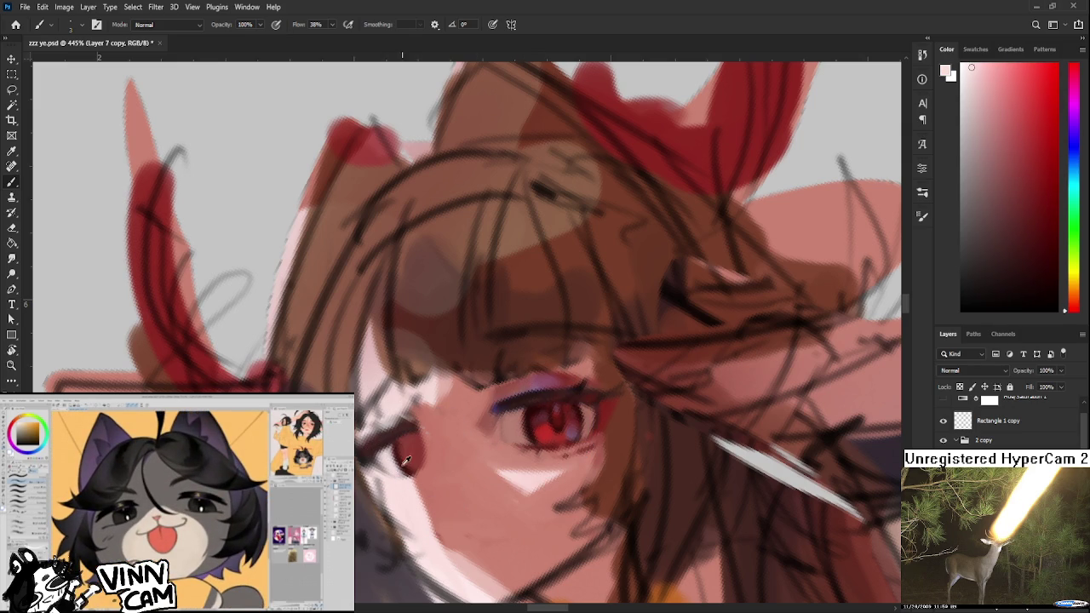
- Paint a red stroke on the earring and sample further reds and pinks around the left eye
{"action": "left_click", "coordinate": [536, 413], "text": "alt"}
{"action": "left_click_drag", "start_coordinate": [546, 414], "coordinate": [539, 431]}
{"action": "left_click_drag", "start_coordinate": [410, 465], "coordinate": [414, 463]}
{"action": "left_click", "coordinate": [554, 415], "text": "alt"}
{"action": "left_click_drag", "start_coordinate": [554, 414], "coordinate": [523, 414]}
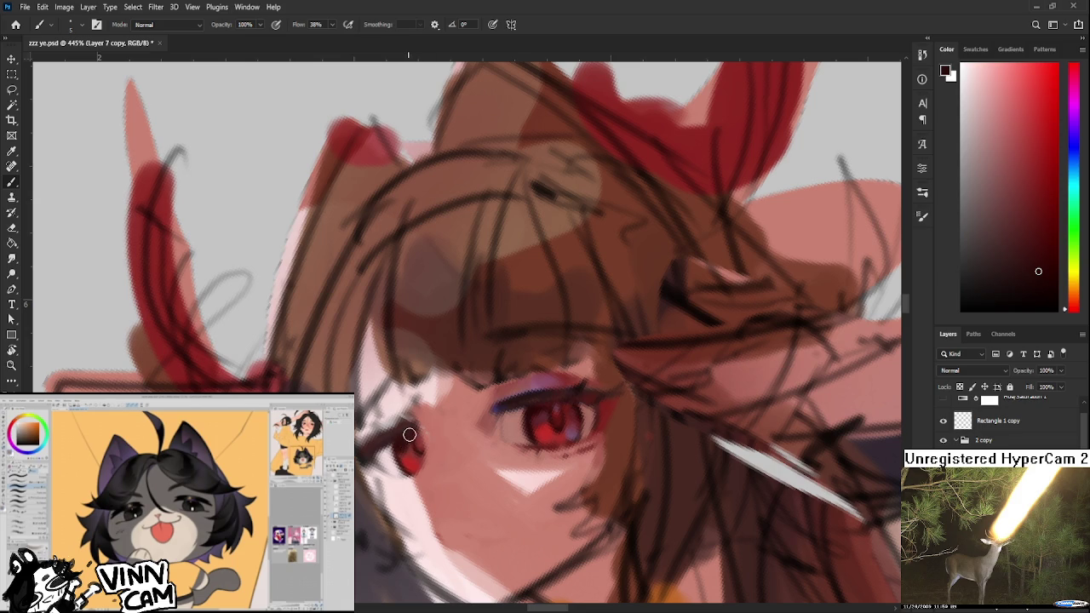
{"action": "left_click", "coordinate": [564, 427], "text": "alt"}
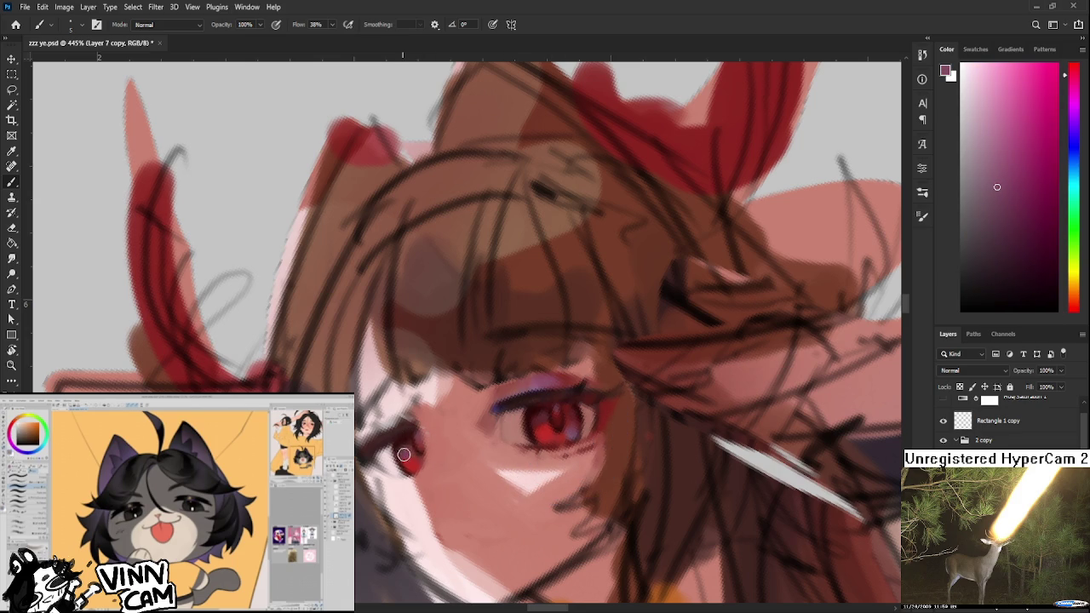
{"action": "left_click", "coordinate": [529, 423], "text": "alt"}
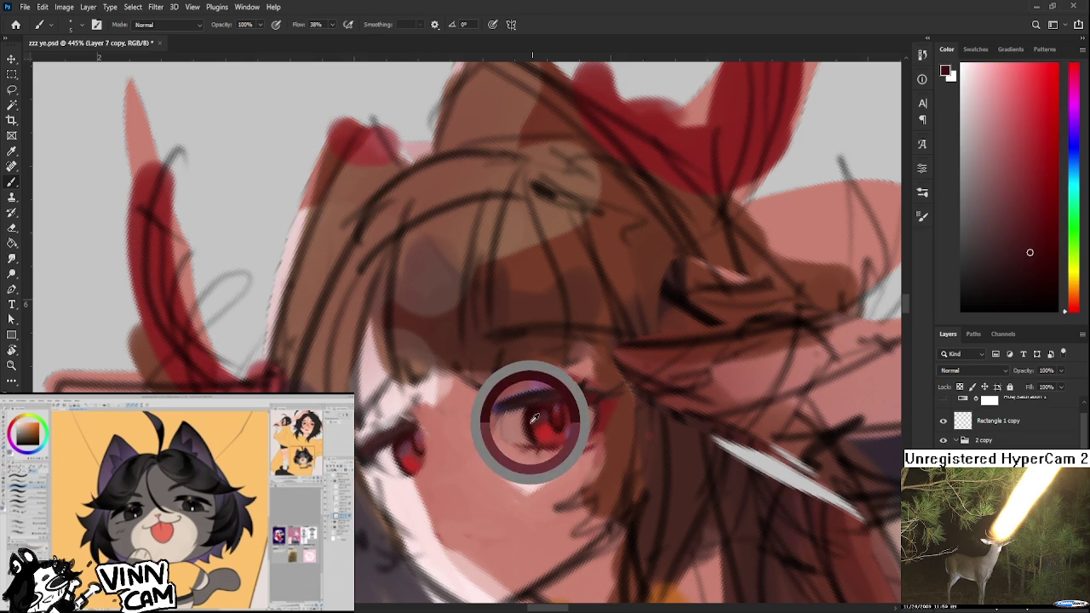
{"action": "left_click", "coordinate": [404, 461], "text": "alt"}
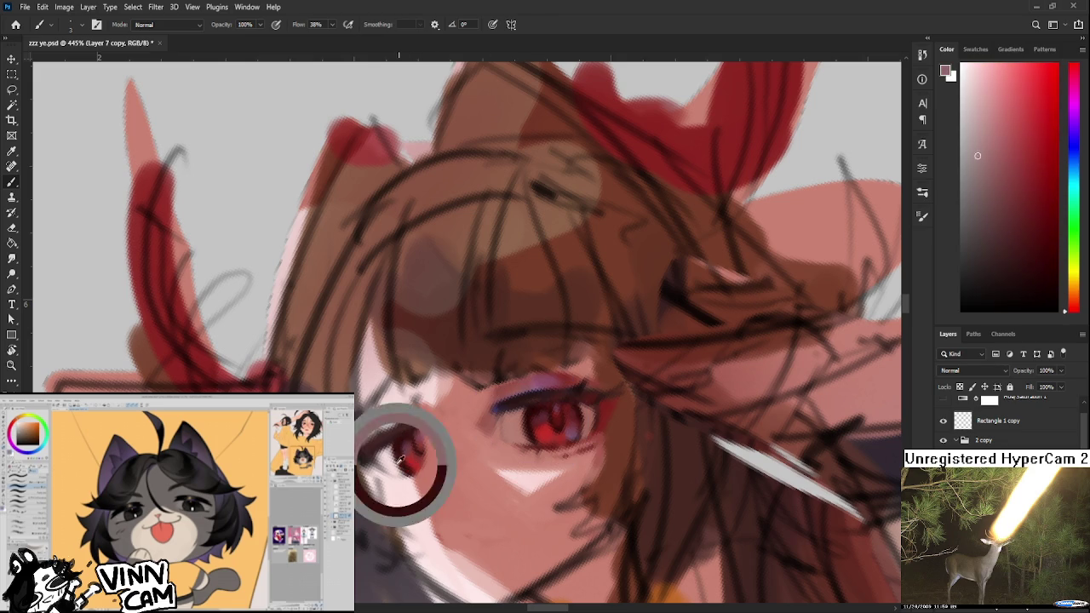
{"action": "left_click", "coordinate": [397, 458], "text": "alt"}
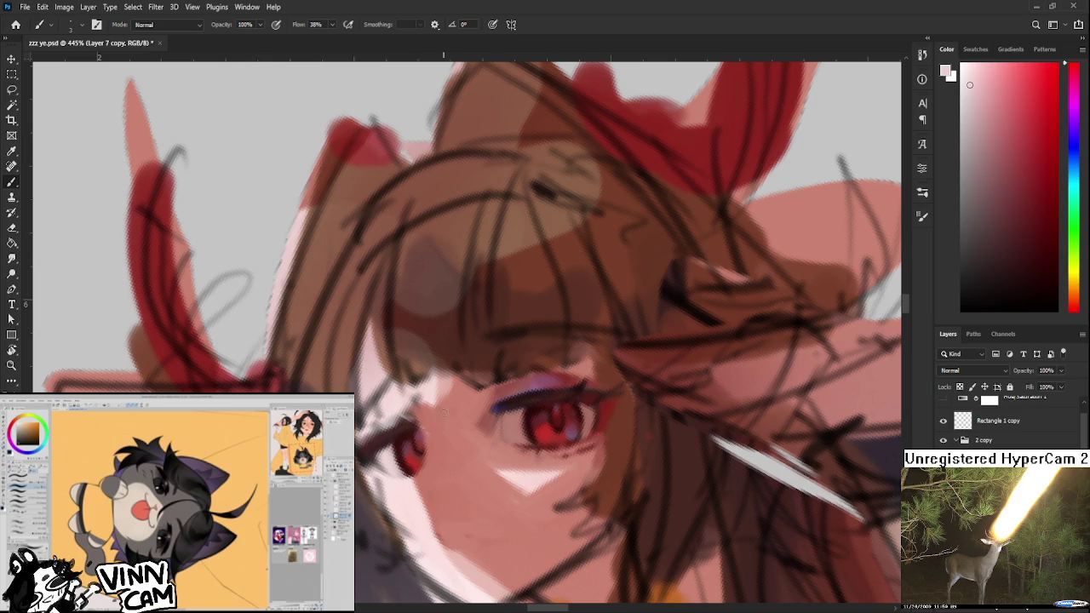
{"action": "left_click", "coordinate": [412, 428], "text": "alt"}
- Sample reds, pinks and the dark purple from the eyes, then paint a purple upper-eyelid line
{"action": "left_click", "coordinate": [417, 432], "text": "alt"}
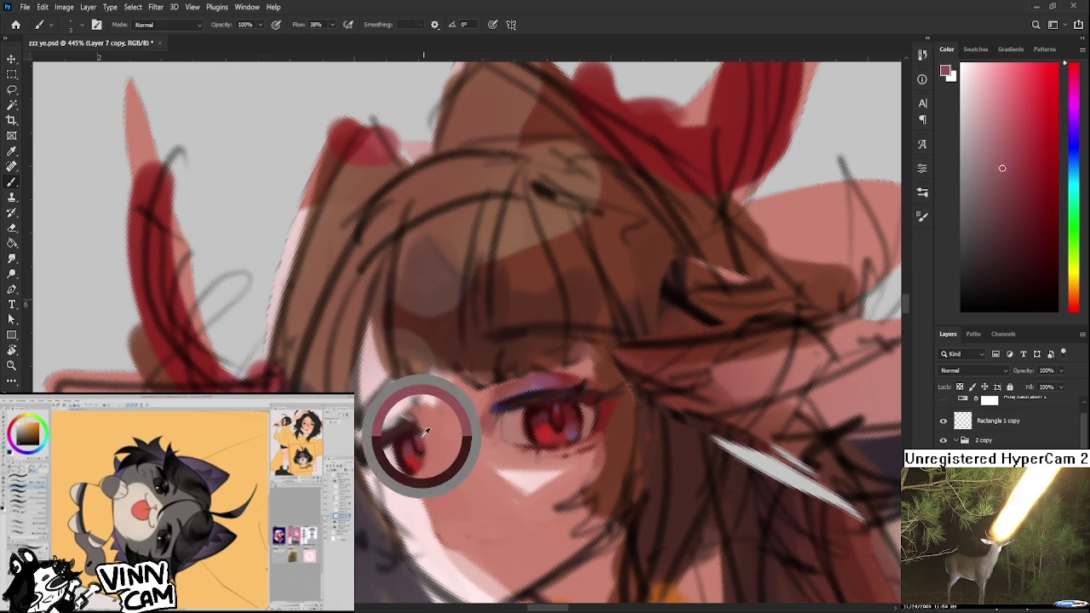
{"action": "left_click", "coordinate": [417, 432], "text": "alt"}
{"action": "left_click", "coordinate": [415, 444], "text": "alt"}
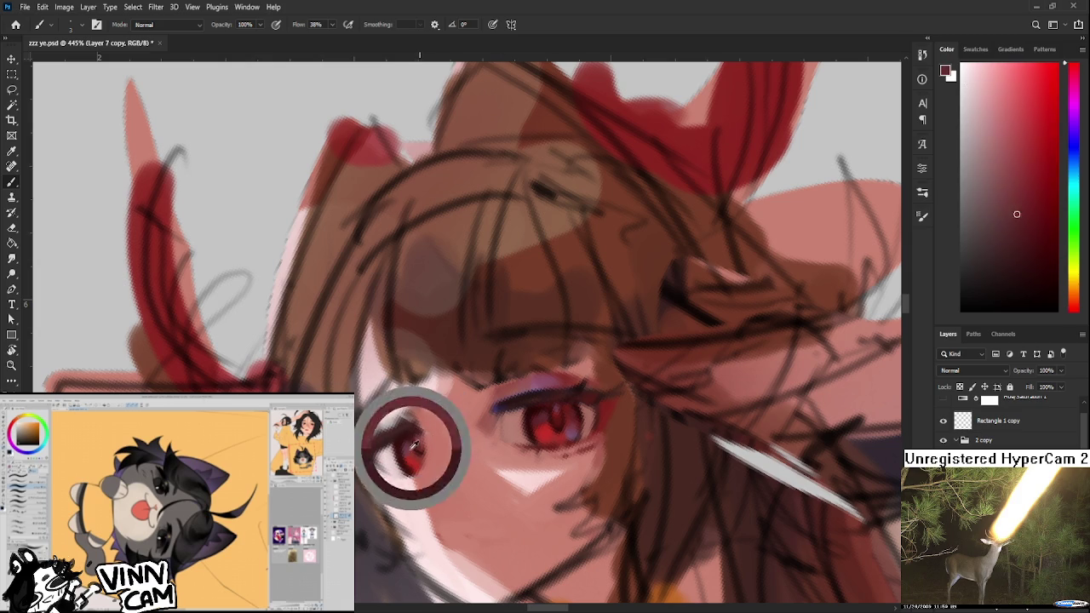
{"action": "left_click", "coordinate": [391, 453], "text": "alt"}
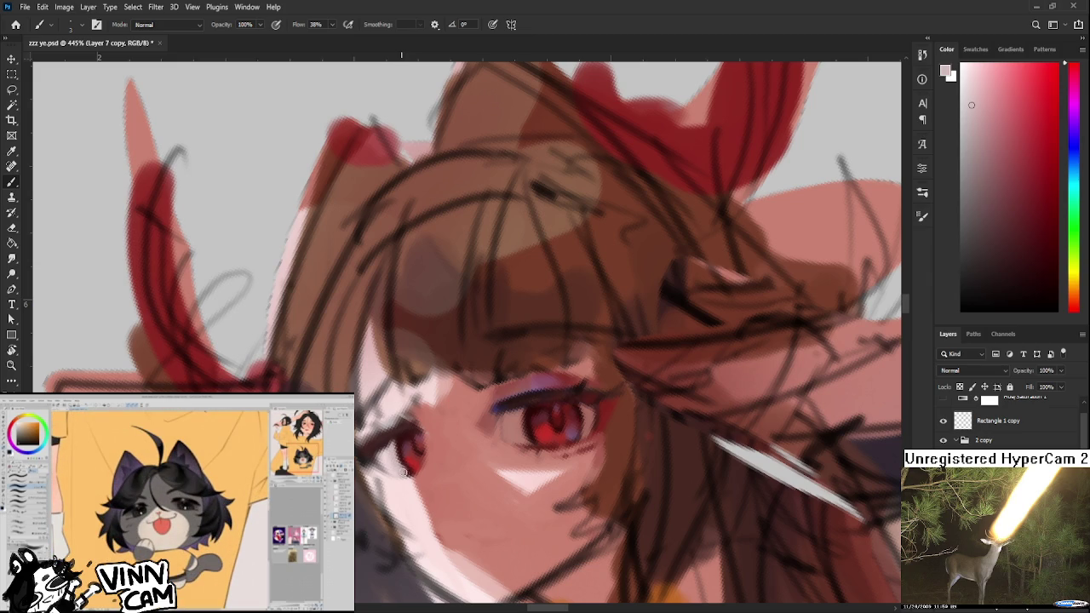
{"action": "left_click", "coordinate": [493, 389], "text": "alt"}
{"action": "left_click", "coordinate": [531, 428], "text": "alt"}
{"action": "left_click", "coordinate": [498, 403], "text": "alt"}
{"action": "left_click_drag", "start_coordinate": [498, 403], "coordinate": [510, 396]}
- Pick a blue in the Color panel and paint a dark-blue accent along the lower lash
{"action": "left_click", "coordinate": [511, 407], "text": "alt"}
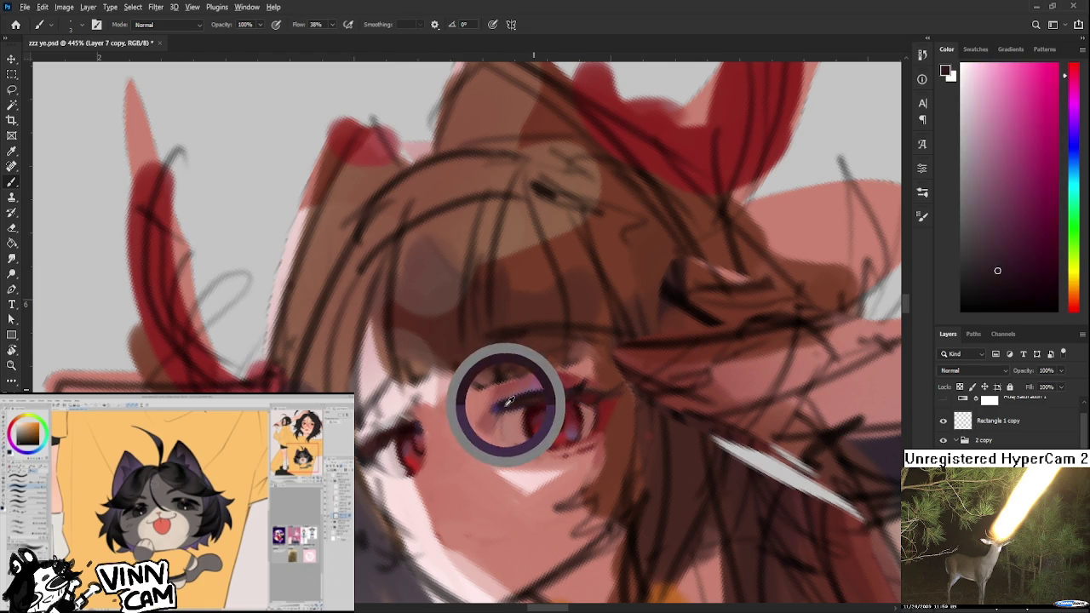
{"action": "left_click", "coordinate": [1072, 147]}
{"action": "left_click", "coordinate": [1035, 114]}
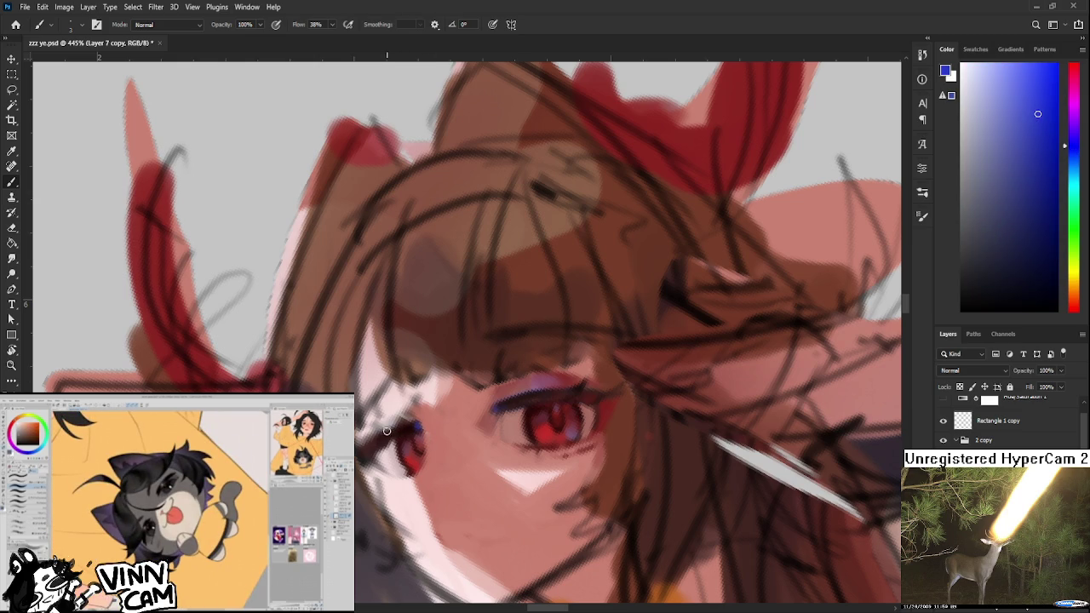
{"action": "left_click_drag", "start_coordinate": [389, 433], "coordinate": [424, 425]}
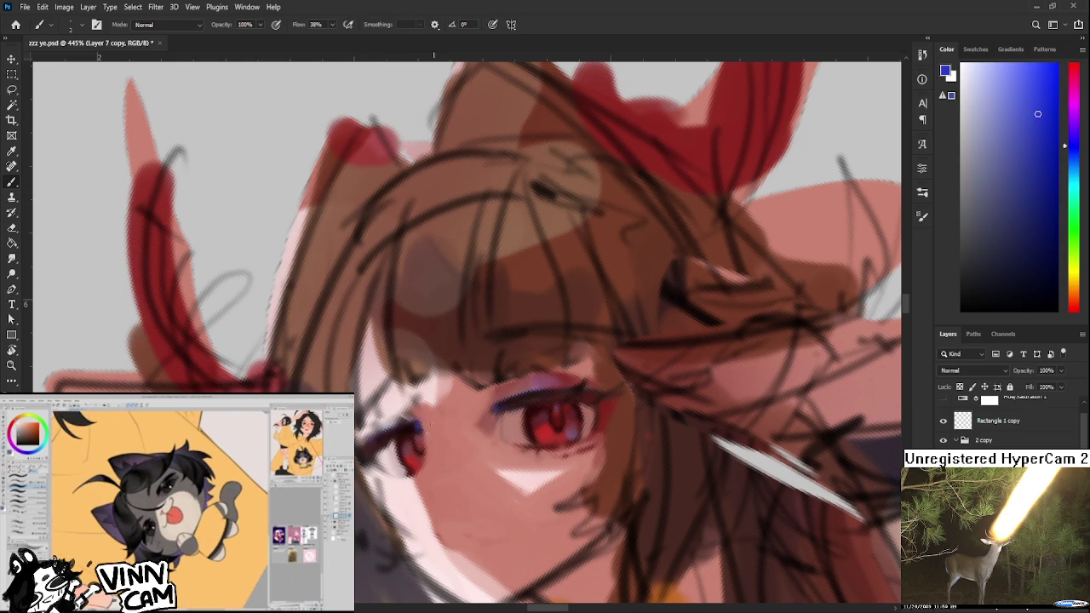
- Sample reds and skin pinks, choose a brighter red, and paint red along the eye's lower-left edge
{"action": "left_click", "coordinate": [410, 431], "text": "alt"}
{"action": "left_click", "coordinate": [564, 383], "text": "alt"}
{"action": "left_click_drag", "start_coordinate": [564, 383], "coordinate": [532, 371]}
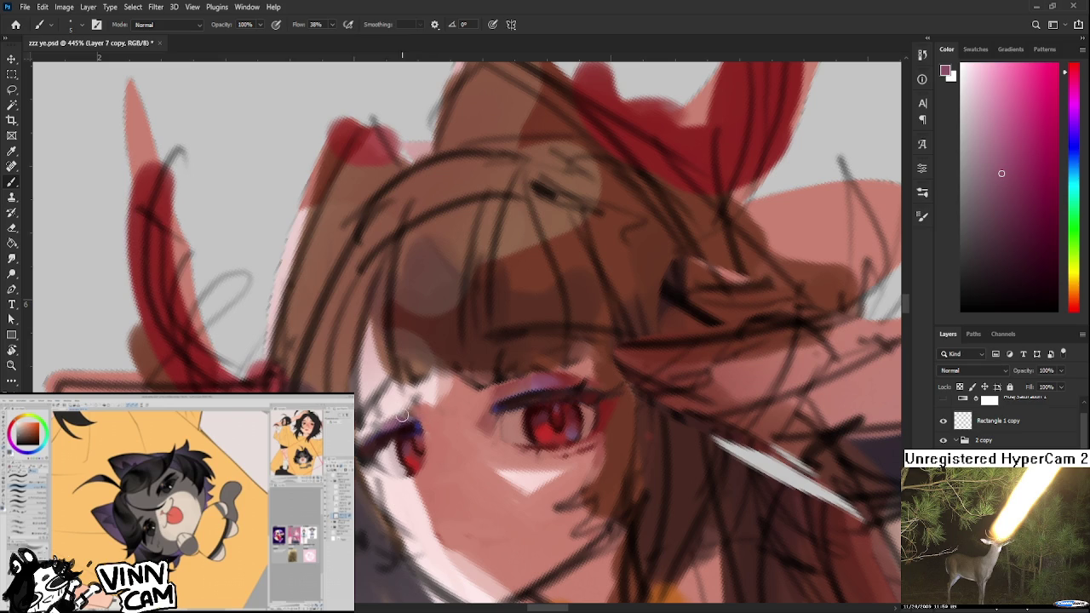
{"action": "left_click", "coordinate": [561, 377], "text": "alt"}
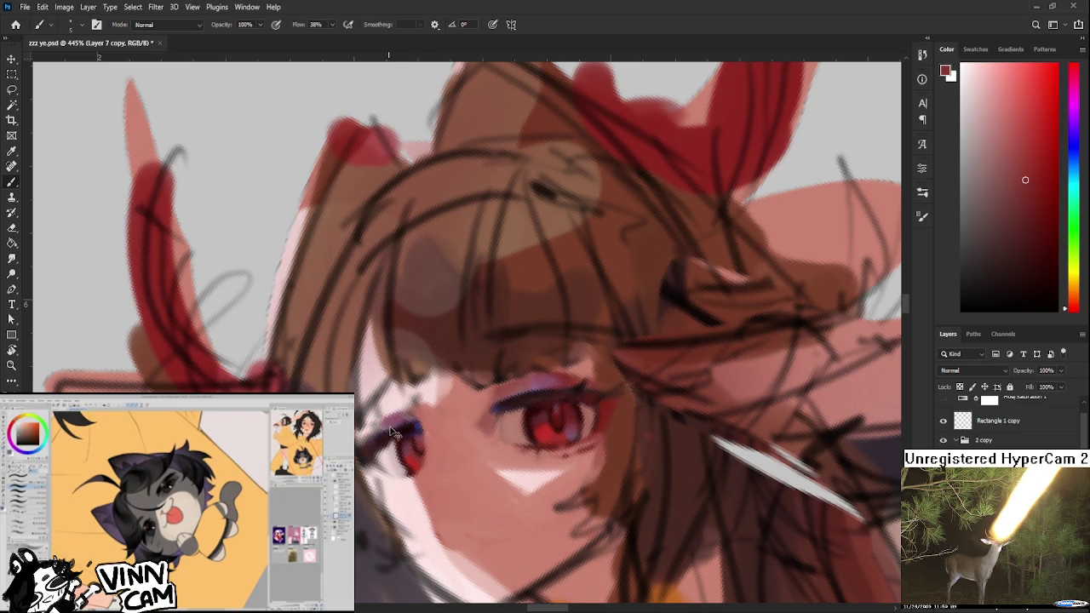
{"action": "left_click", "coordinate": [389, 393], "text": "alt"}
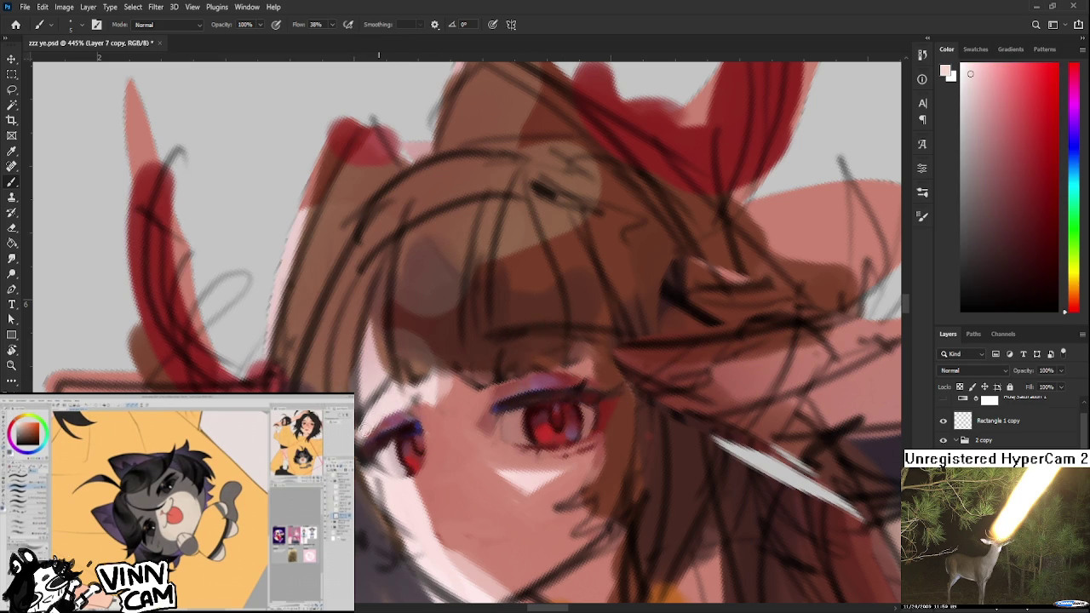
{"action": "left_click", "coordinate": [388, 422], "text": "alt"}
{"action": "left_click", "coordinate": [394, 421], "text": "alt"}
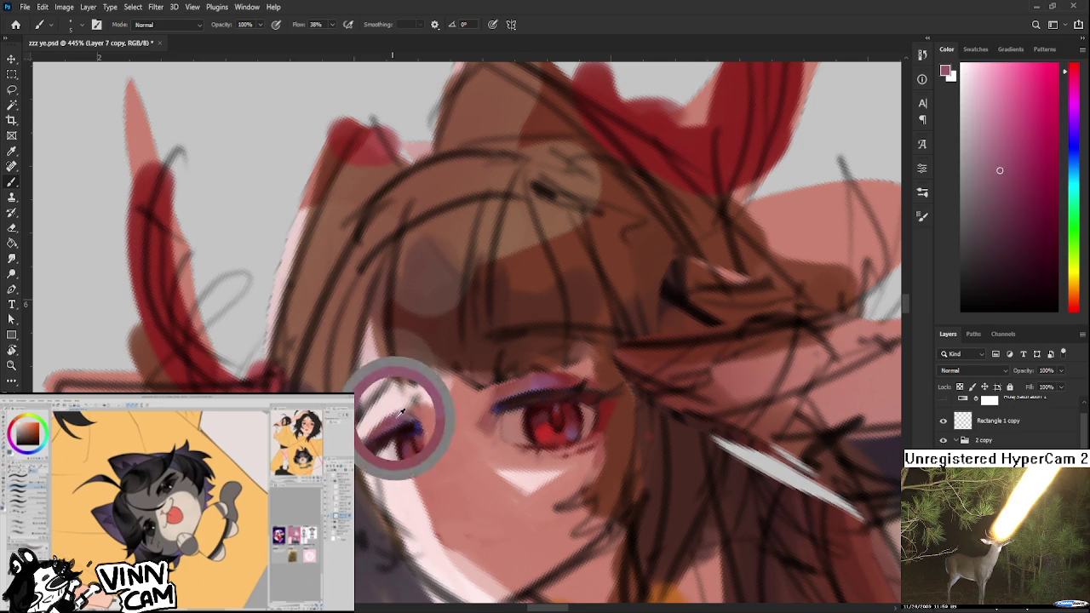
{"action": "left_click", "coordinate": [582, 395], "text": "alt"}
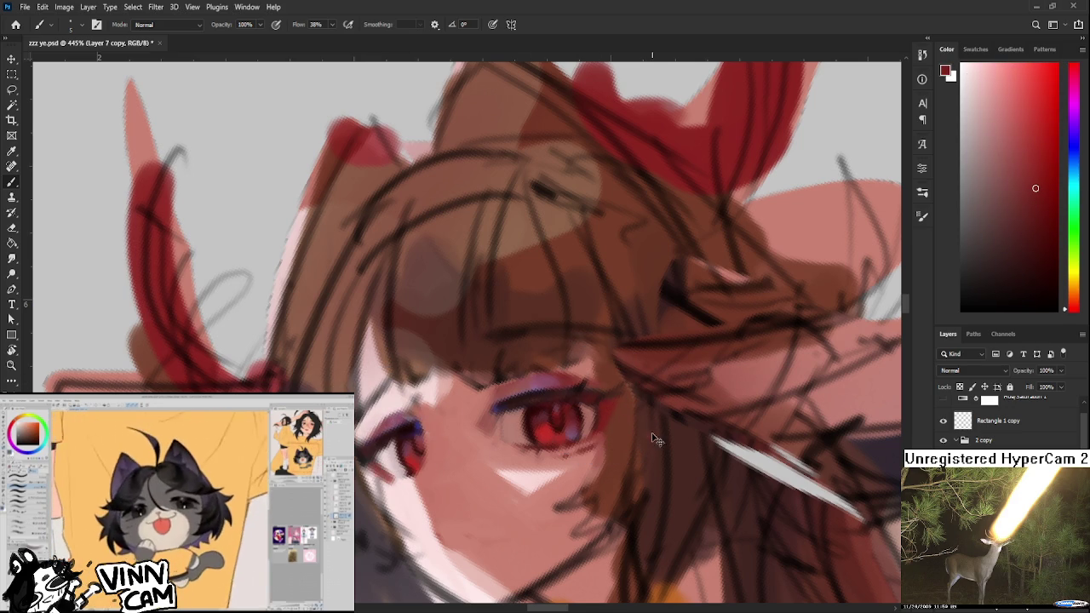
{"action": "left_click", "coordinate": [1041, 100]}
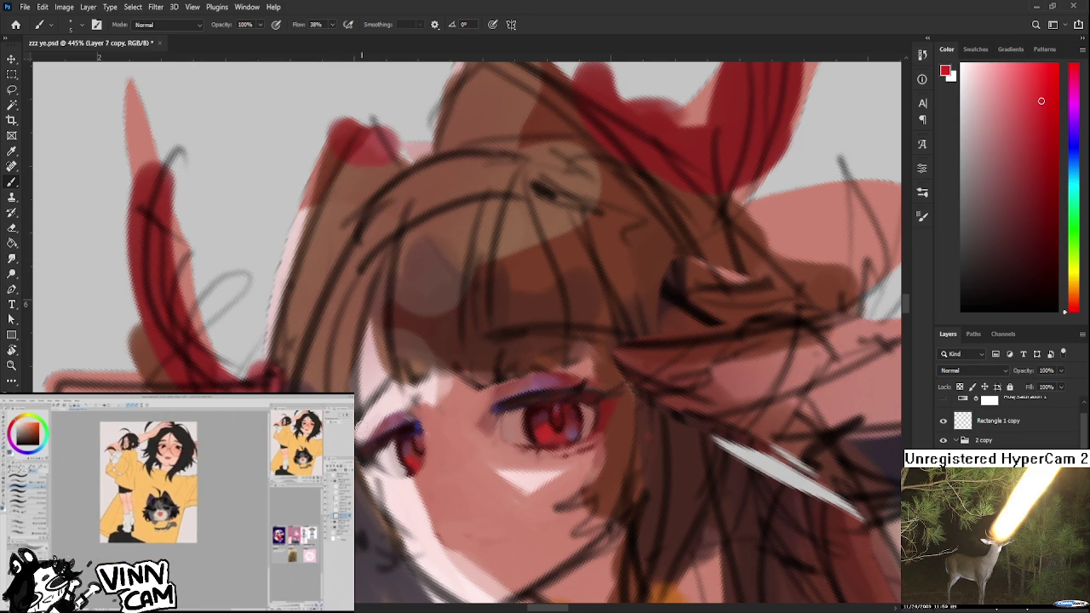
{"action": "mouse_move", "coordinate": [380, 473]}
{"action": "left_mouse_down"}
{"action": "mouse_move", "coordinate": [371, 464]}
{"action": "mouse_move", "coordinate": [409, 477]}
{"action": "left_mouse_up"}
- Soften the red eye edge with a stroke of light skin pink
{"action": "left_click", "coordinate": [397, 473], "text": "alt"}
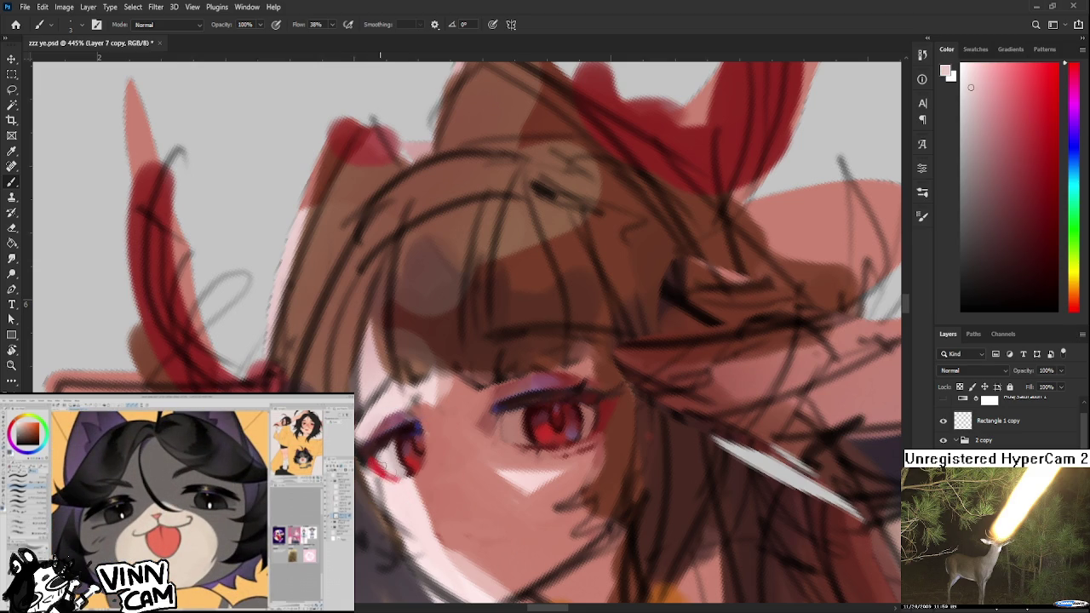
{"action": "left_click", "coordinate": [401, 474], "text": "alt"}
{"action": "left_click_drag", "start_coordinate": [400, 482], "coordinate": [384, 480]}
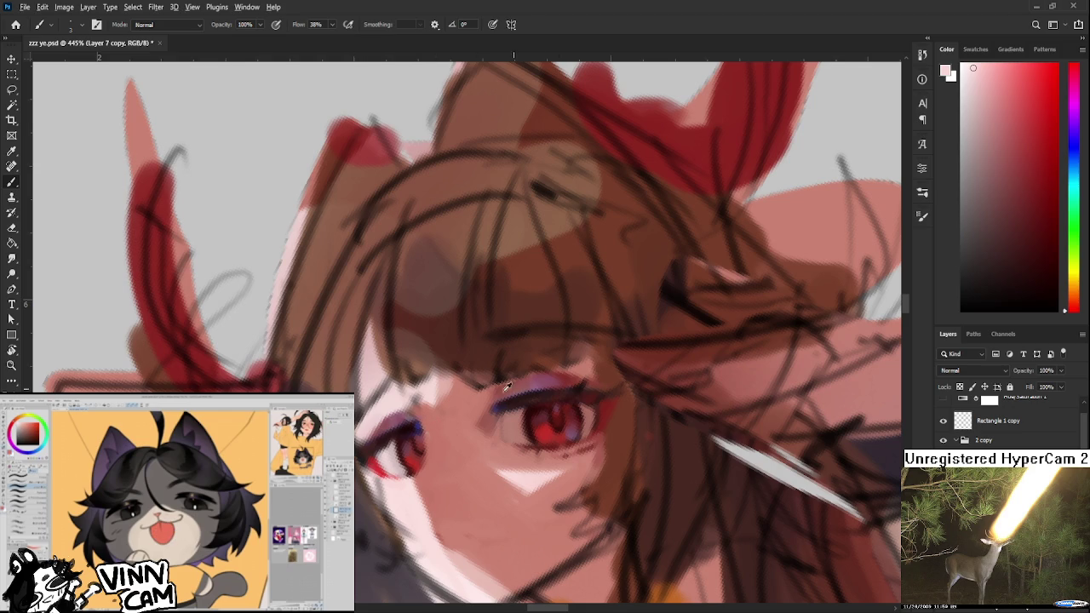
- Sample a dark red-brown and several greyer and lighter skin pinks around the left eye
{"action": "left_click", "coordinate": [580, 379], "text": "alt"}
{"action": "left_click", "coordinate": [360, 443], "text": "alt"}
{"action": "left_click", "coordinate": [371, 430], "text": "alt"}
{"action": "left_click_drag", "start_coordinate": [366, 433], "coordinate": [358, 430]}
{"action": "left_click", "coordinate": [361, 436], "text": "alt"}
{"action": "left_click", "coordinate": [358, 427], "text": "alt"}
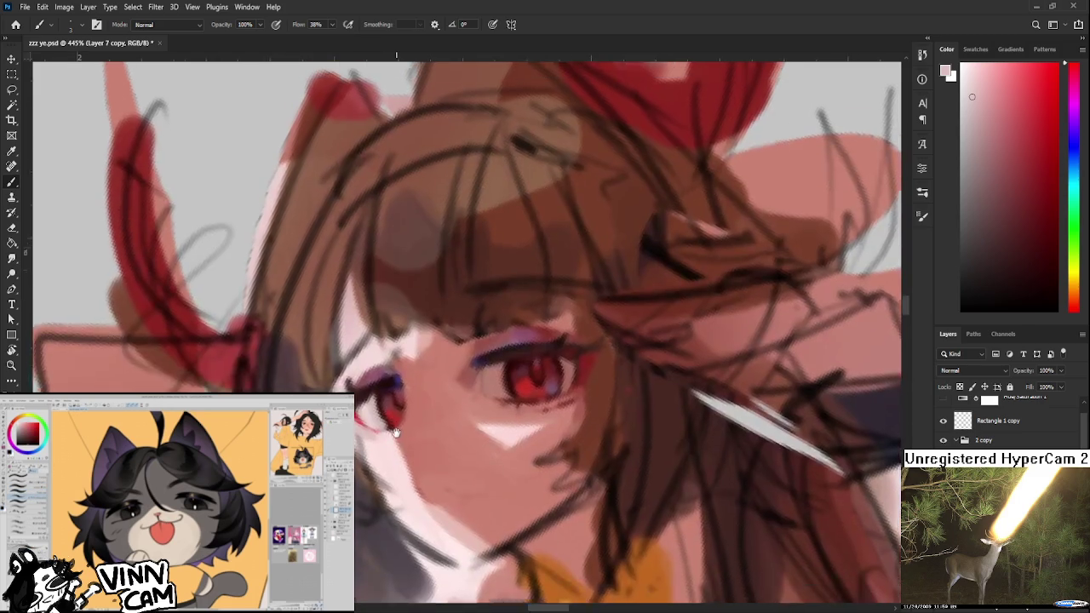
{"action": "left_click_drag", "start_coordinate": [407, 469], "coordinate": [399, 458]}
- Alternate between dark red-brown and pale pink skin shades sampled beside the eye
{"action": "left_click", "coordinate": [358, 420], "text": "alt"}
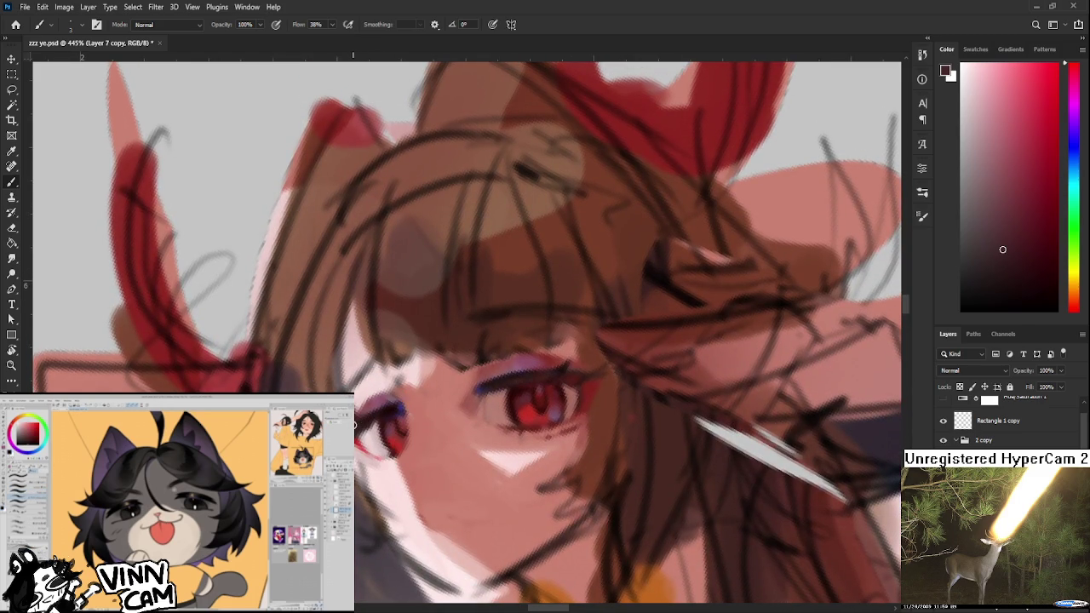
{"action": "left_click", "coordinate": [345, 414], "text": "alt"}
{"action": "left_click", "coordinate": [344, 414], "text": "alt"}
{"action": "left_click", "coordinate": [345, 417], "text": "alt"}
{"action": "left_click", "coordinate": [356, 408], "text": "alt"}
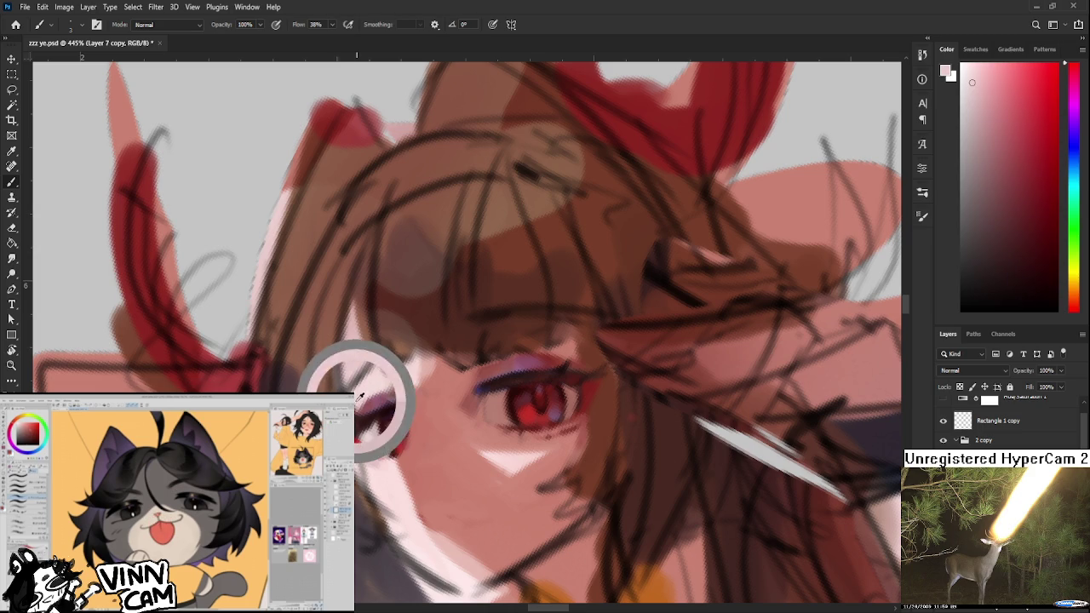
{"action": "left_click", "coordinate": [365, 415], "text": "alt"}
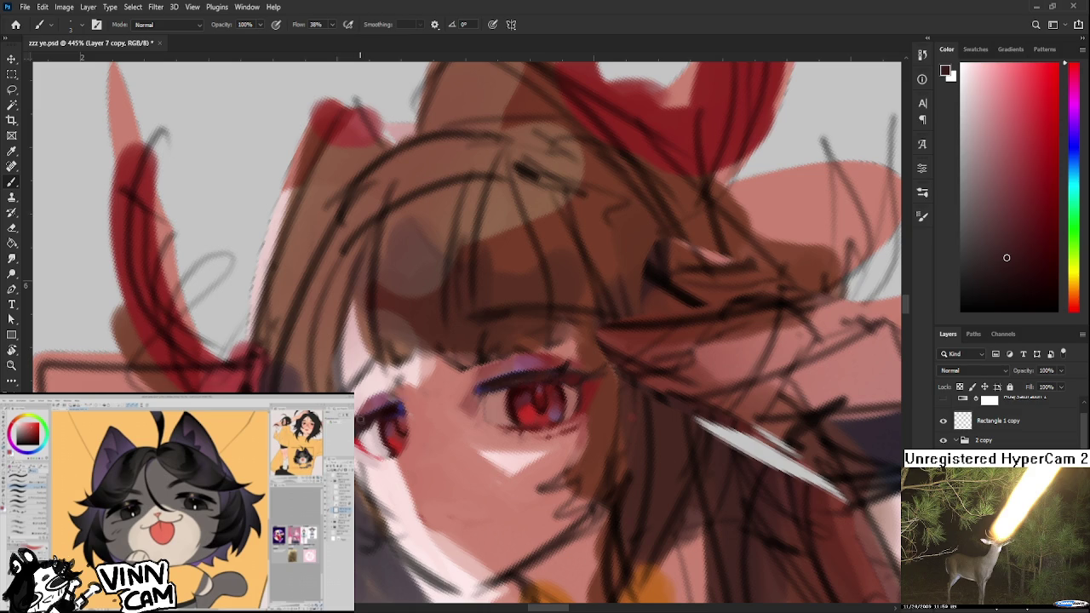
{"action": "left_click", "coordinate": [361, 426], "text": "alt"}
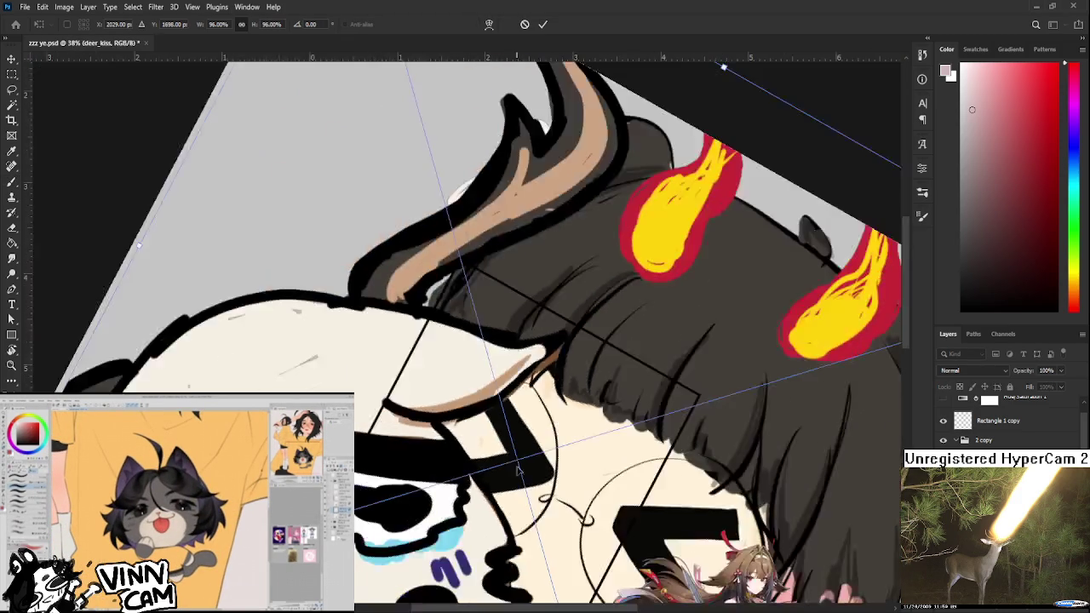
- Zoom out and shrink the deer_kiss chibi picture to about 32% of its size
{"action": "scroll", "coordinate": [517, 470], "scroll_direction": "down", "scroll_amount": 3}
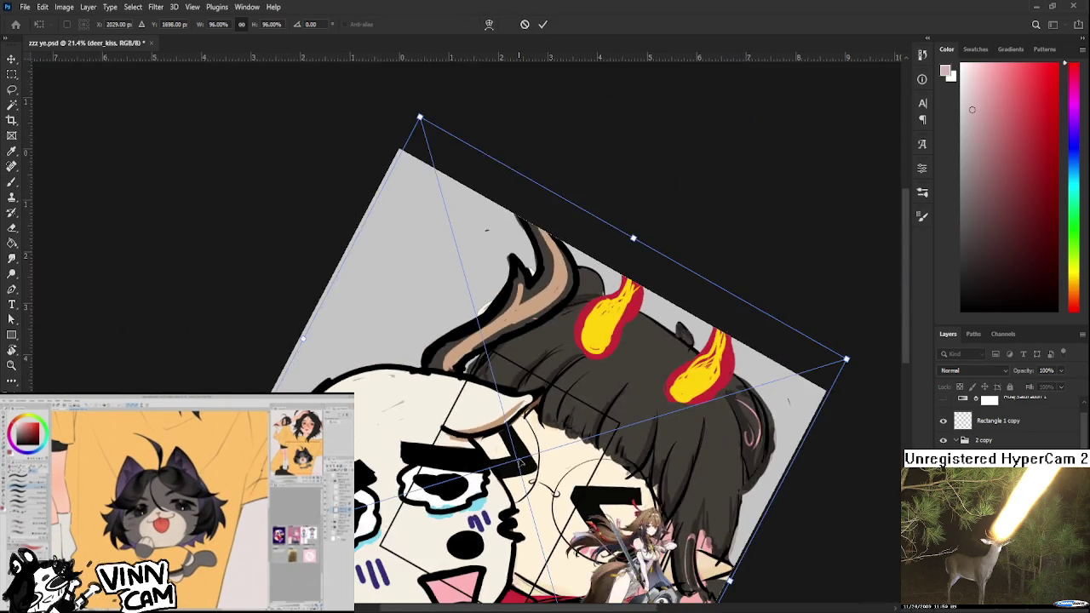
{"action": "scroll", "coordinate": [521, 466], "scroll_direction": "down", "scroll_amount": 2}
{"action": "mouse_move", "coordinate": [513, 433]}
{"action": "left_mouse_down"}
{"action": "mouse_move", "coordinate": [449, 246]}
{"action": "mouse_move", "coordinate": [498, 436]}
{"action": "left_mouse_up"}
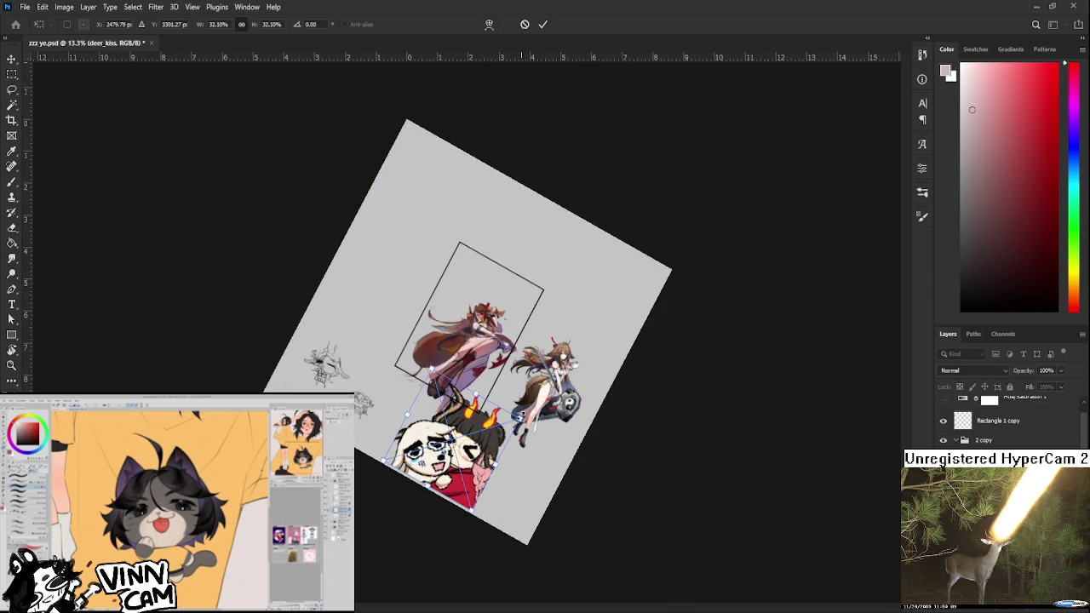
{"action": "key", "text": "Escape"}
{"action": "key", "text": "ctrl+z"}
{"action": "key", "text": "ctrl+z"}
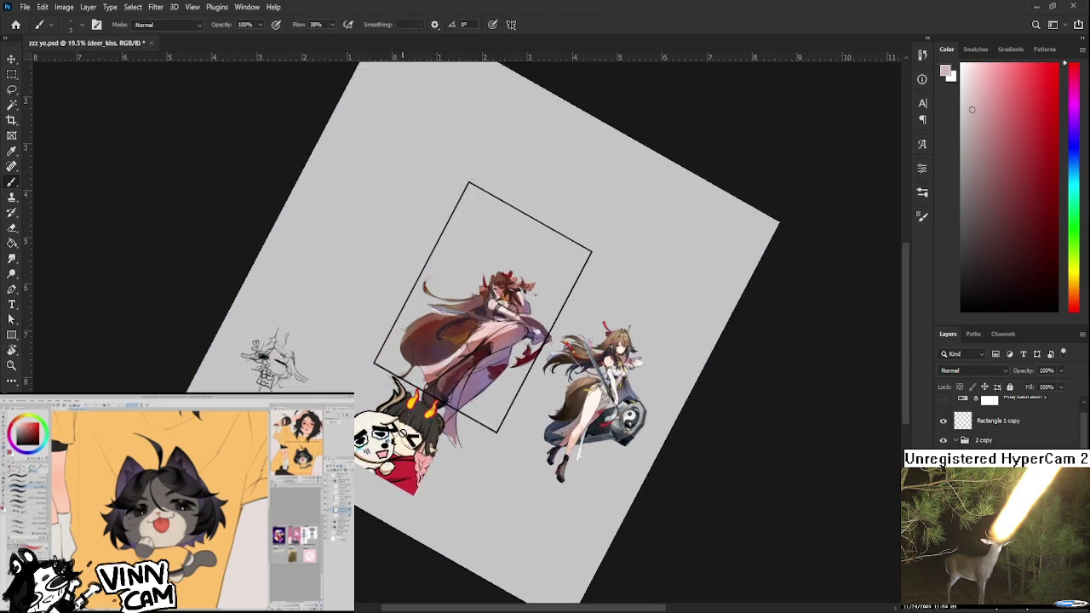
{"action": "key", "text": "r"}
{"action": "key", "text": "Escape"}
{"action": "scroll", "coordinate": [460, 472], "scroll_direction": "up", "scroll_amount": 3}
{"action": "scroll", "coordinate": [460, 473], "scroll_direction": "up", "scroll_amount": 2}
{"action": "scroll", "coordinate": [459, 473], "scroll_direction": "left", "scroll_amount": 2}
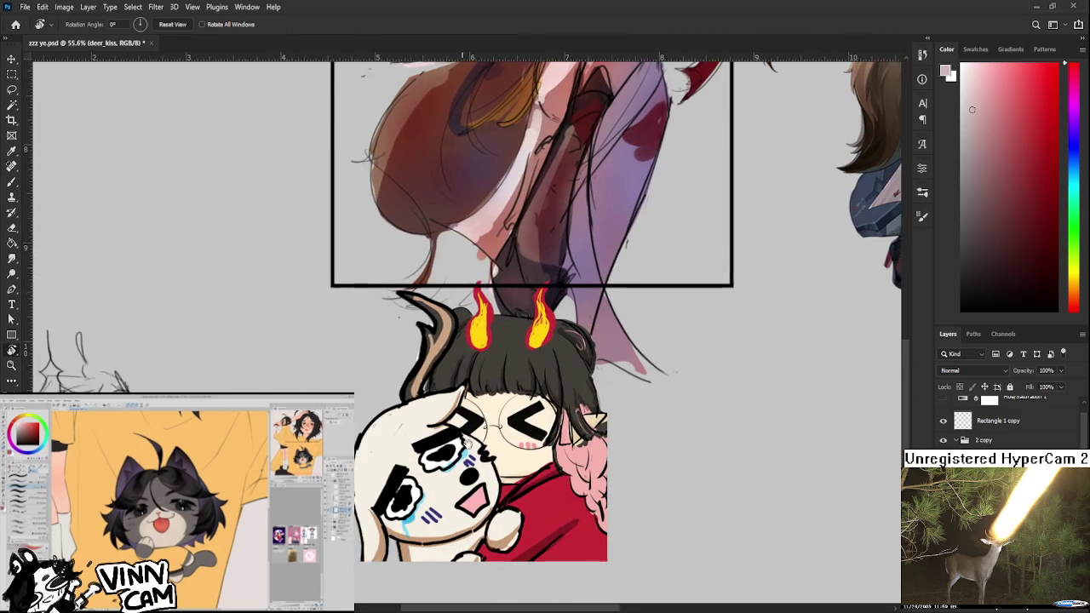
{"action": "scroll", "coordinate": [467, 436], "scroll_direction": "down", "scroll_amount": 3}
{"action": "scroll", "coordinate": [481, 443], "scroll_direction": "up", "scroll_amount": 2}
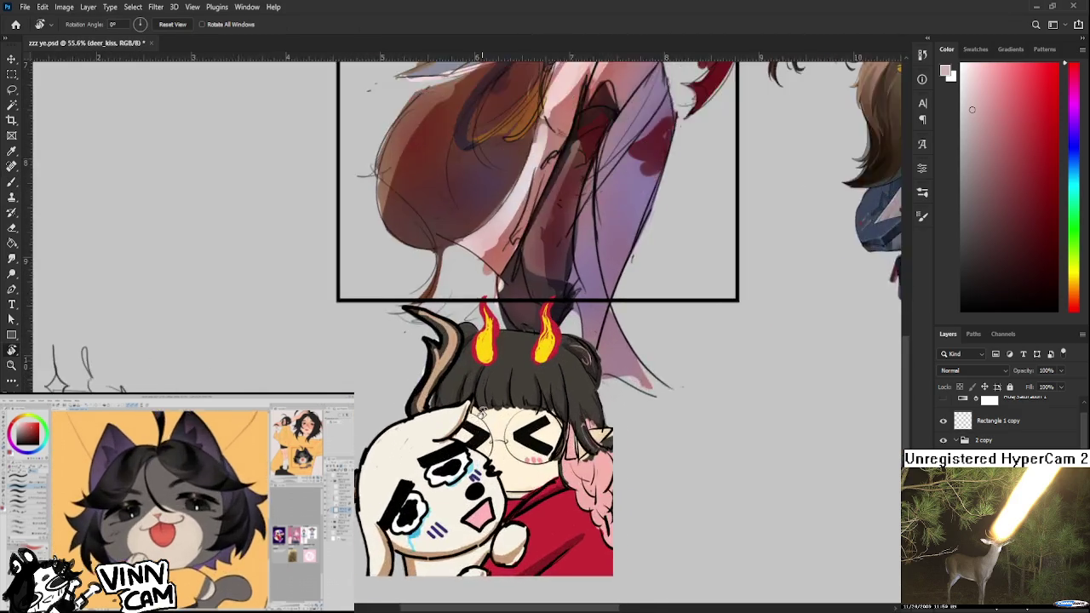
{"action": "scroll", "coordinate": [489, 451], "scroll_direction": "up", "scroll_amount": 1}
{"action": "scroll", "coordinate": [494, 455], "scroll_direction": "up", "scroll_amount": 1}
{"action": "scroll", "coordinate": [500, 458], "scroll_direction": "down", "scroll_amount": 2}
{"action": "left_click_drag", "start_coordinate": [495, 458], "coordinate": [495, 384]}
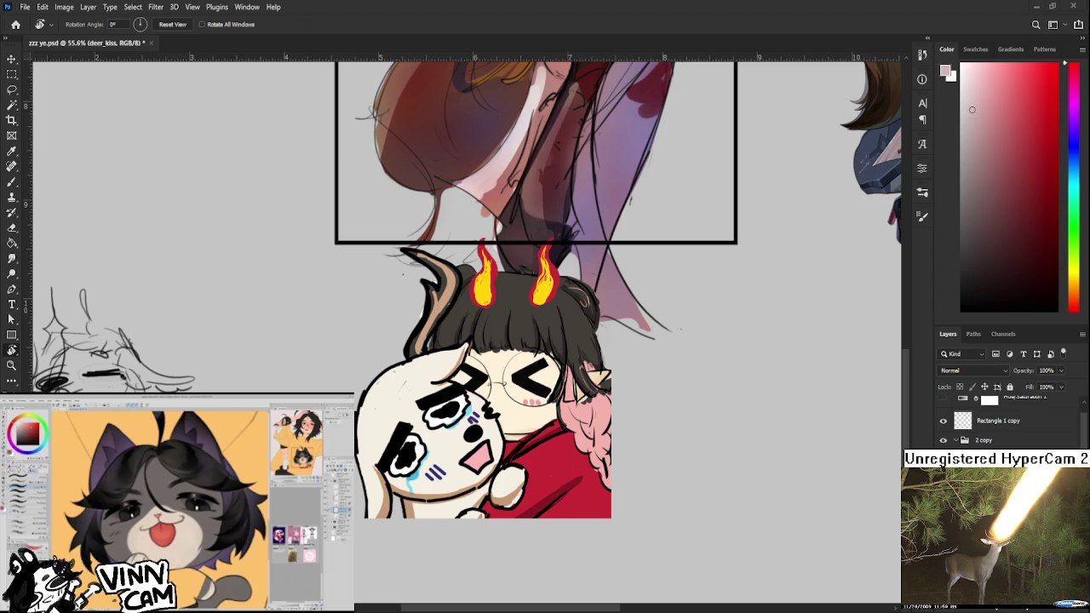
{"action": "scroll", "coordinate": [431, 458], "scroll_direction": "down", "scroll_amount": 3}
{"action": "scroll", "coordinate": [477, 425], "scroll_direction": "up", "scroll_amount": 1}
{"action": "scroll", "coordinate": [477, 426], "scroll_direction": "up", "scroll_amount": 2}
{"action": "scroll", "coordinate": [477, 426], "scroll_direction": "down", "scroll_amount": 2}
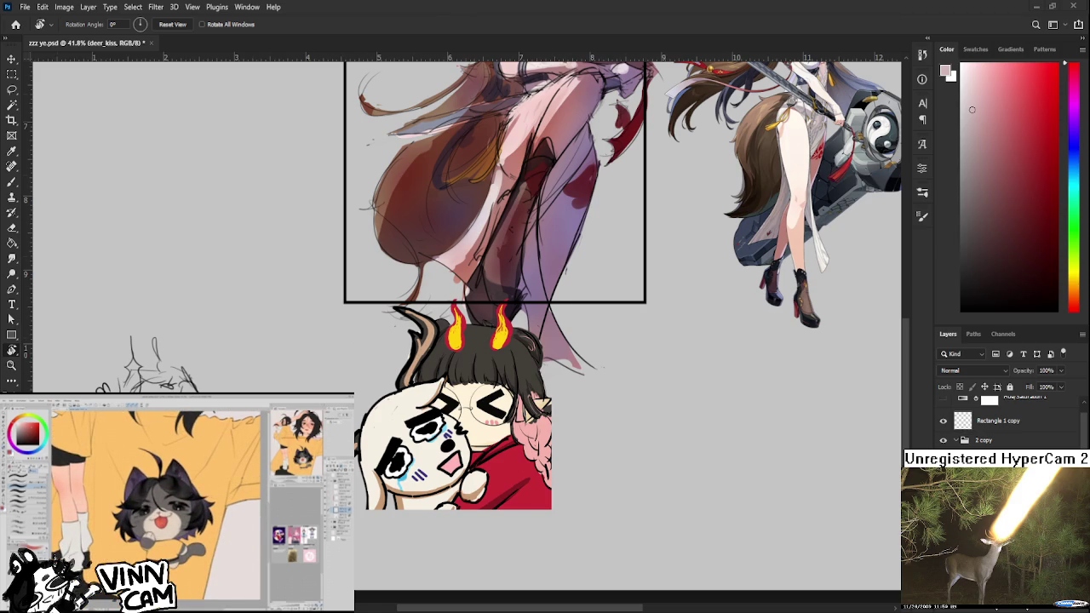
{"action": "scroll", "coordinate": [443, 404], "scroll_direction": "up", "scroll_amount": 1}
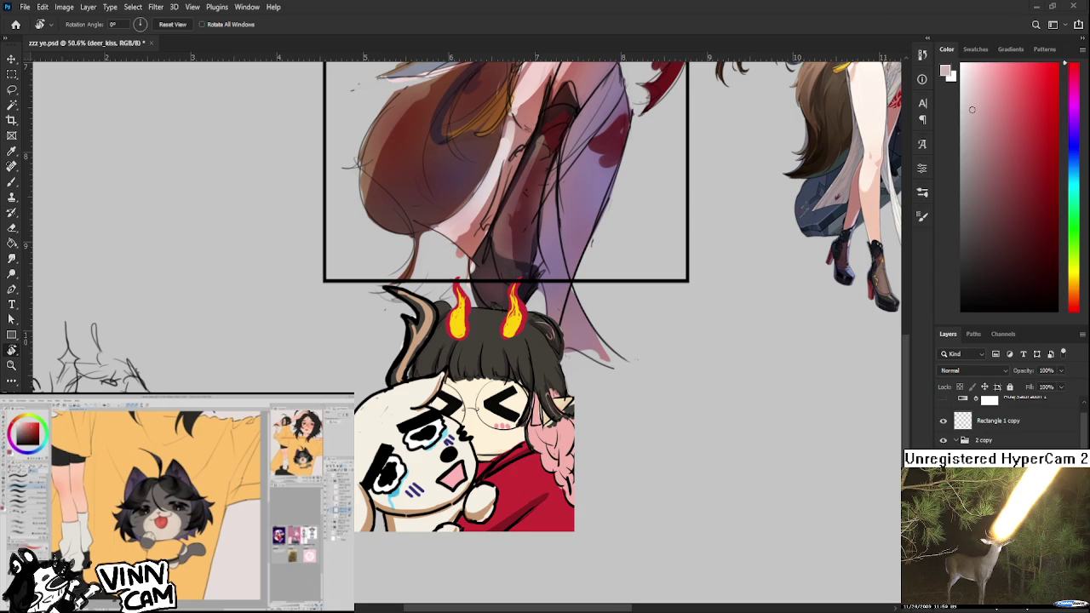
{"action": "scroll", "coordinate": [407, 510], "scroll_direction": "up", "scroll_amount": 1}
{"action": "scroll", "coordinate": [420, 494], "scroll_direction": "up", "scroll_amount": 2}
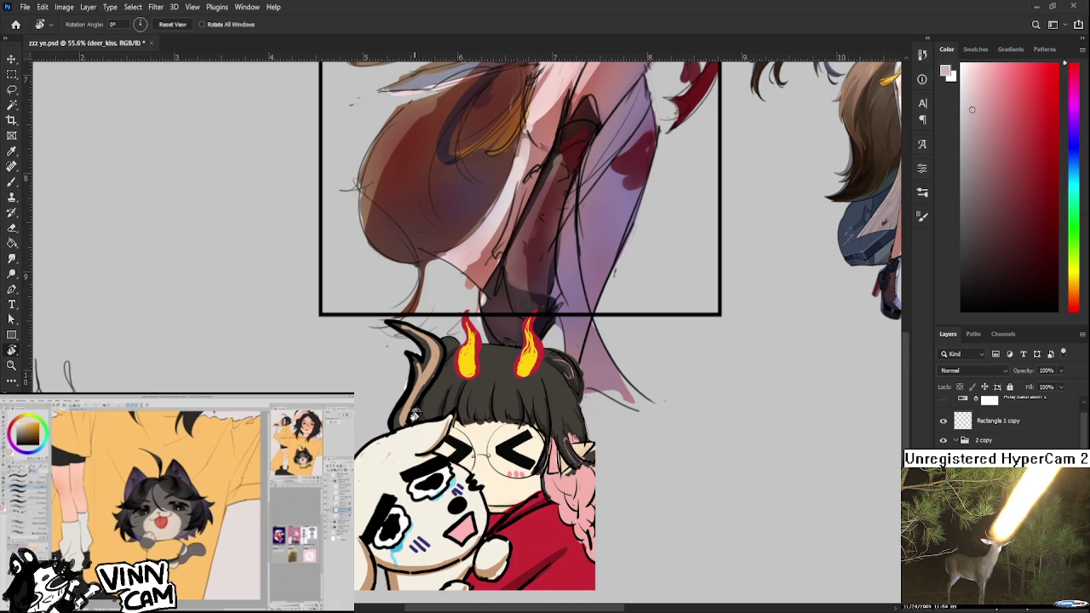
{"action": "scroll", "coordinate": [424, 446], "scroll_direction": "down", "scroll_amount": 4}
{"action": "scroll", "coordinate": [442, 463], "scroll_direction": "down", "scroll_amount": 3}
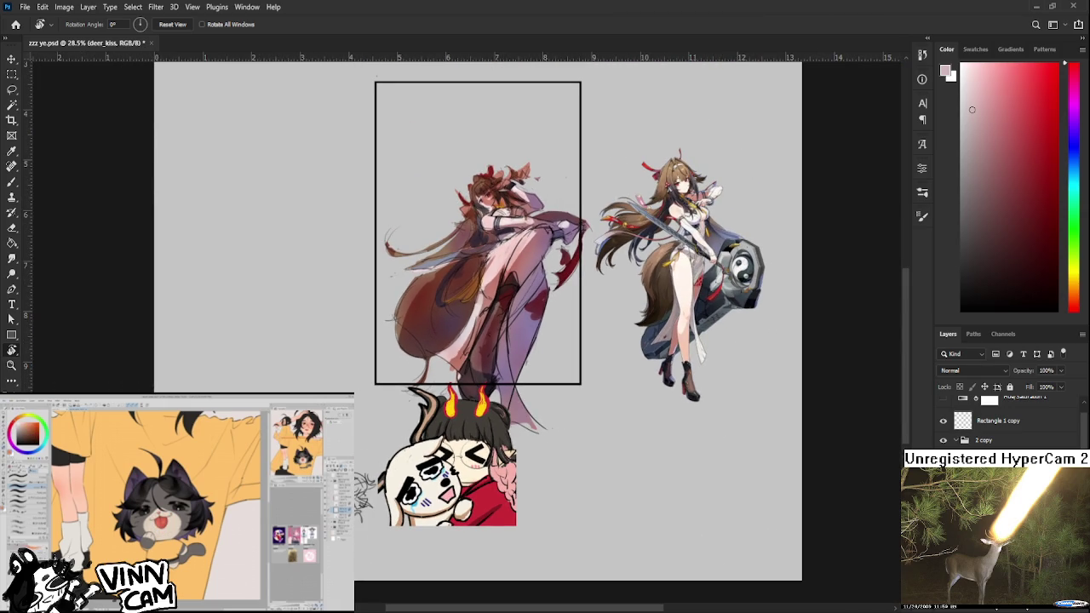
{"action": "key", "text": "ctrl+z"}
{"action": "mouse_move", "coordinate": [524, 364]}
{"action": "left_mouse_down"}
{"action": "mouse_move", "coordinate": [528, 462]}
{"action": "mouse_move", "coordinate": [515, 504]}
{"action": "left_mouse_up"}
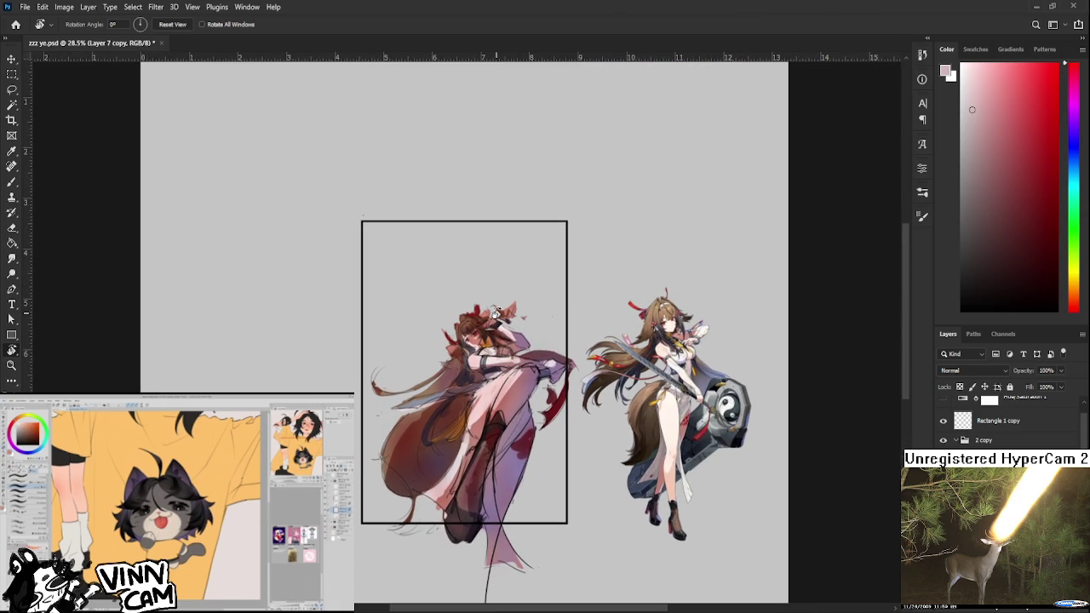
- Zoom to 374% on the face, rotate the view 24°, and switch to the Brush
{"action": "scroll", "coordinate": [495, 312], "scroll_direction": "up", "scroll_amount": 3}
{"action": "scroll", "coordinate": [477, 323], "scroll_direction": "up", "scroll_amount": 3}
{"action": "scroll", "coordinate": [442, 341], "scroll_direction": "up", "scroll_amount": 3}
{"action": "scroll", "coordinate": [433, 349], "scroll_direction": "up", "scroll_amount": 3}
{"action": "scroll", "coordinate": [451, 358], "scroll_direction": "up", "scroll_amount": 3}
{"action": "left_click_drag", "start_coordinate": [474, 365], "coordinate": [474, 389]}
{"action": "key", "text": "b"}
- Sample skin pinks and colours from around the left eye
{"action": "left_click", "coordinate": [401, 364], "text": "alt"}
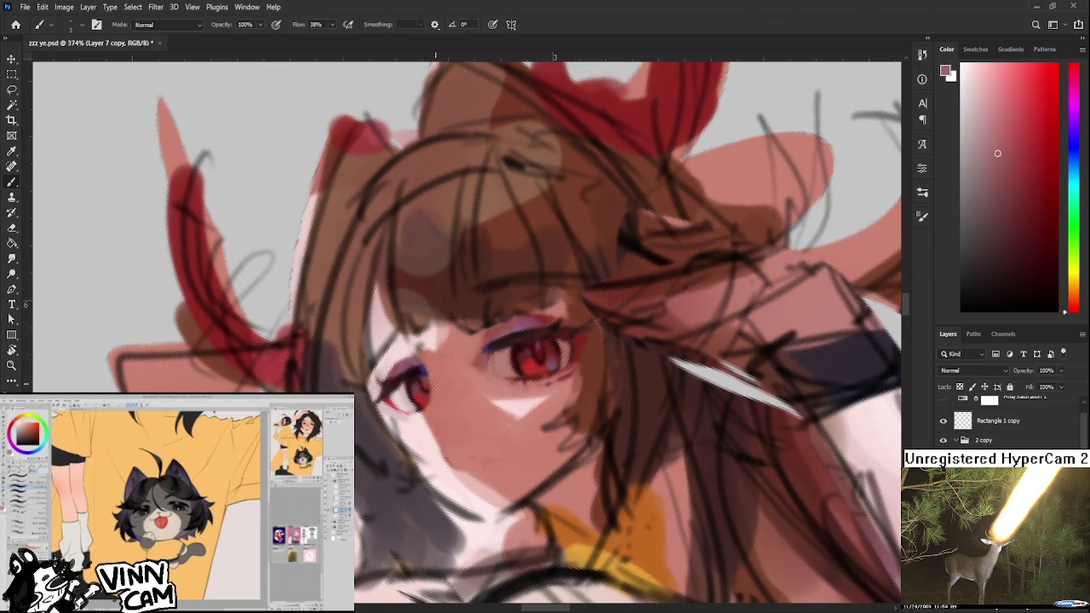
{"action": "left_click", "coordinate": [410, 348], "text": "alt"}
{"action": "left_click_drag", "start_coordinate": [409, 348], "coordinate": [403, 351]}
{"action": "left_click", "coordinate": [408, 349], "text": "alt"}
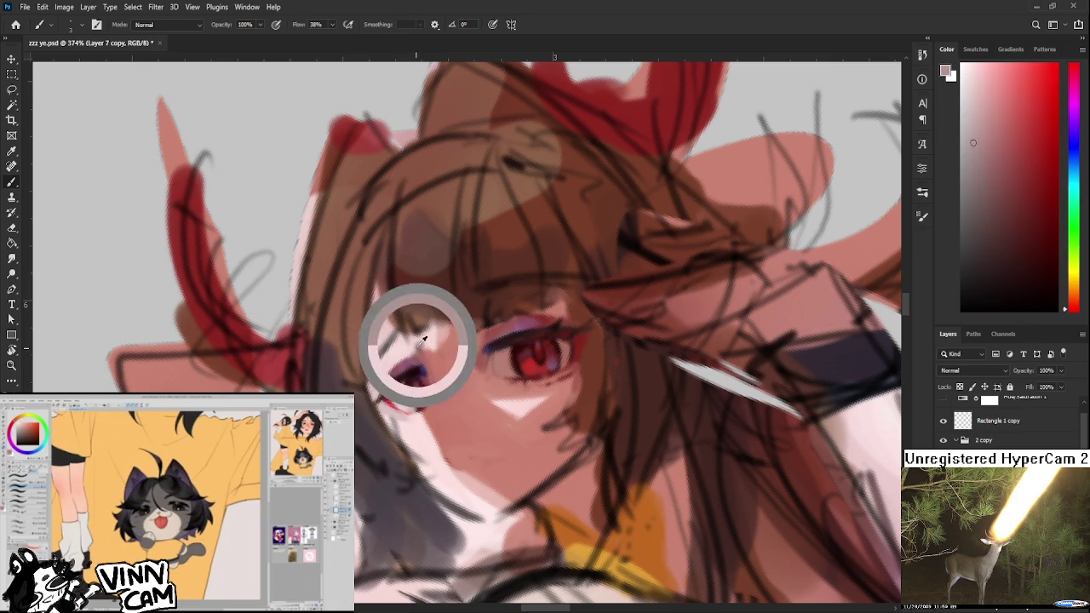
{"action": "left_click_drag", "start_coordinate": [462, 377], "coordinate": [417, 398]}
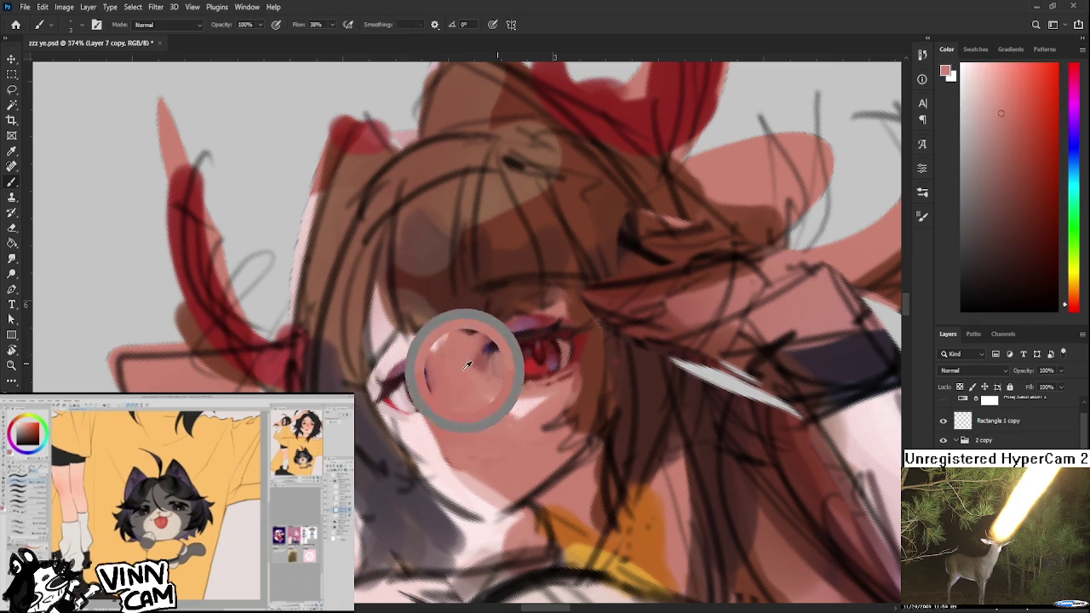
- Sample the bright red iris of the right eye and light skin pinks beside both eyes
{"action": "left_click", "coordinate": [563, 342], "text": "alt"}
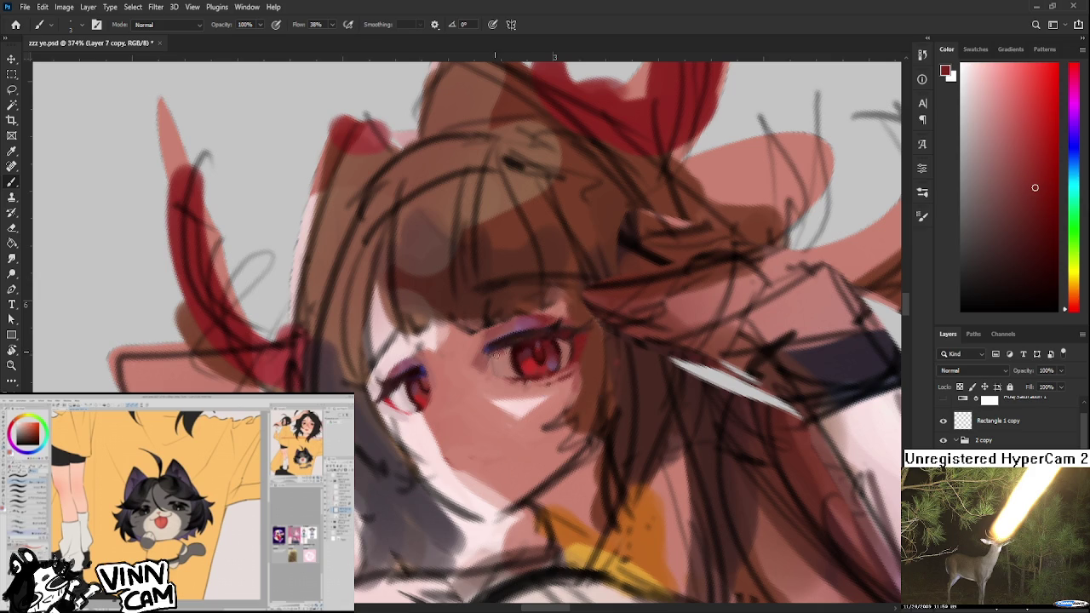
{"action": "left_click", "coordinate": [506, 359], "text": "alt"}
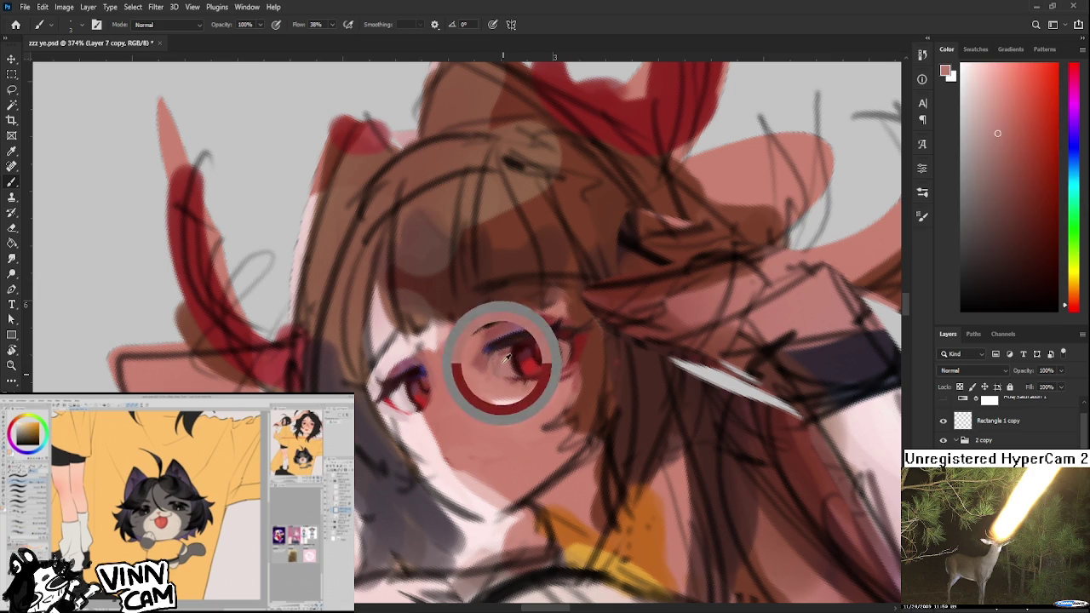
{"action": "left_click", "coordinate": [520, 347], "text": "alt"}
{"action": "left_click", "coordinate": [518, 356], "text": "alt"}
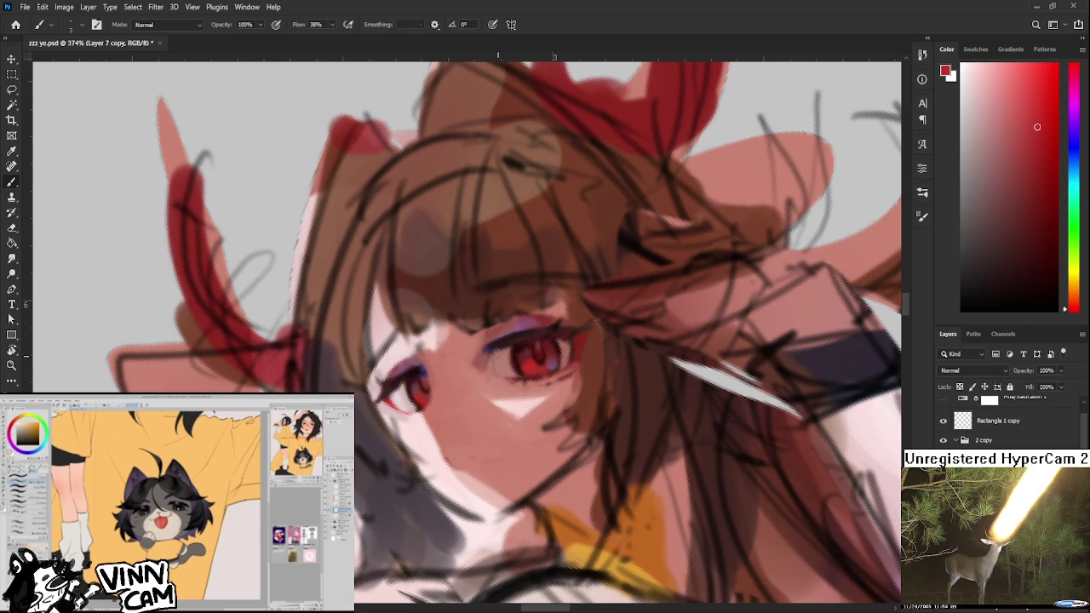
{"action": "left_click", "coordinate": [501, 356], "text": "alt"}
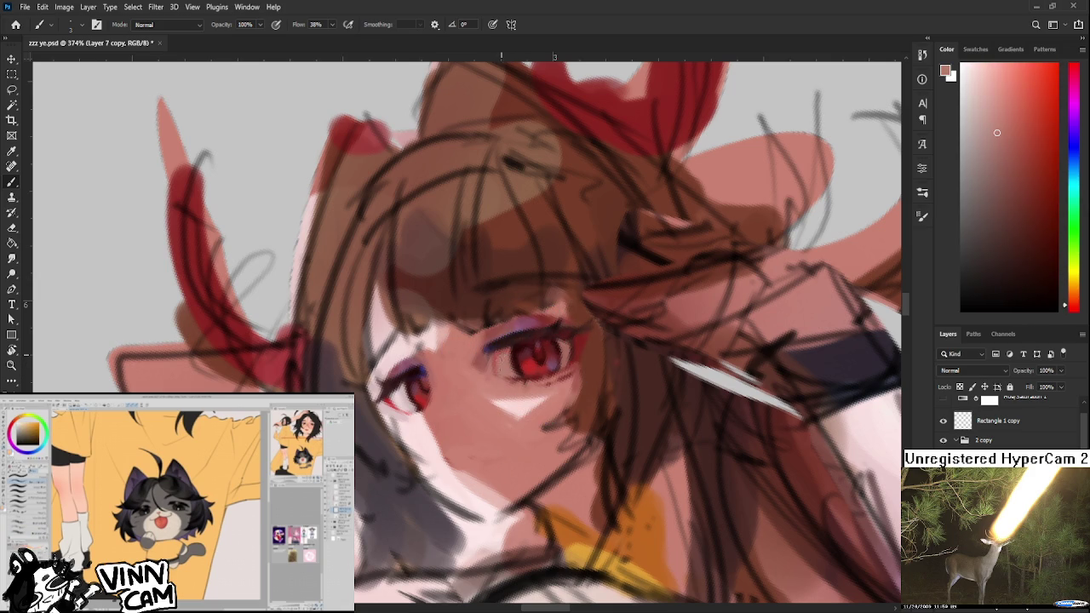
{"action": "left_click", "coordinate": [501, 361], "text": "alt"}
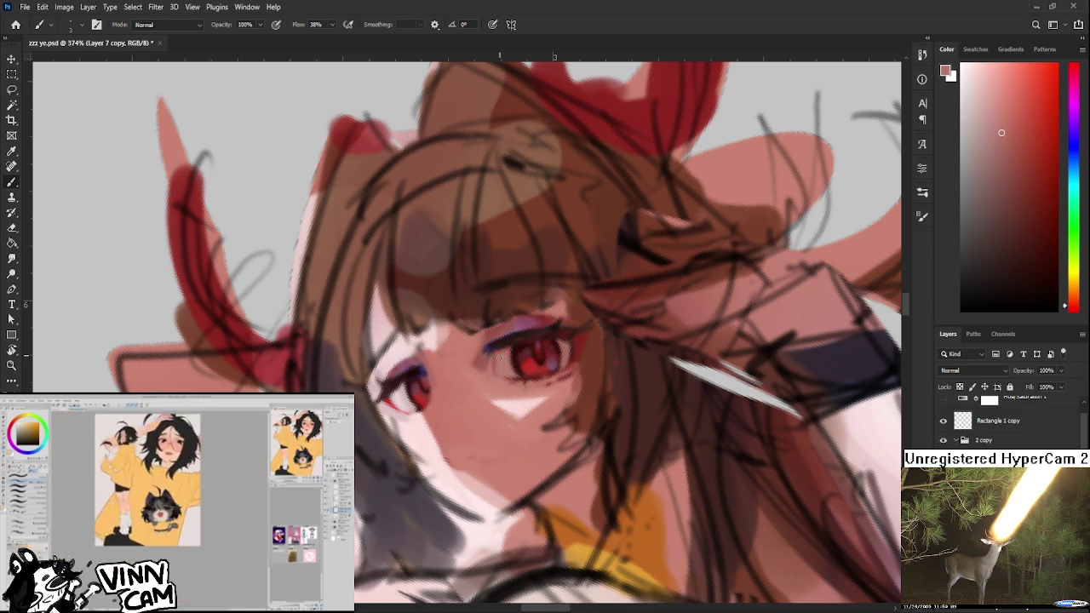
{"action": "left_click", "coordinate": [531, 365], "text": "alt"}
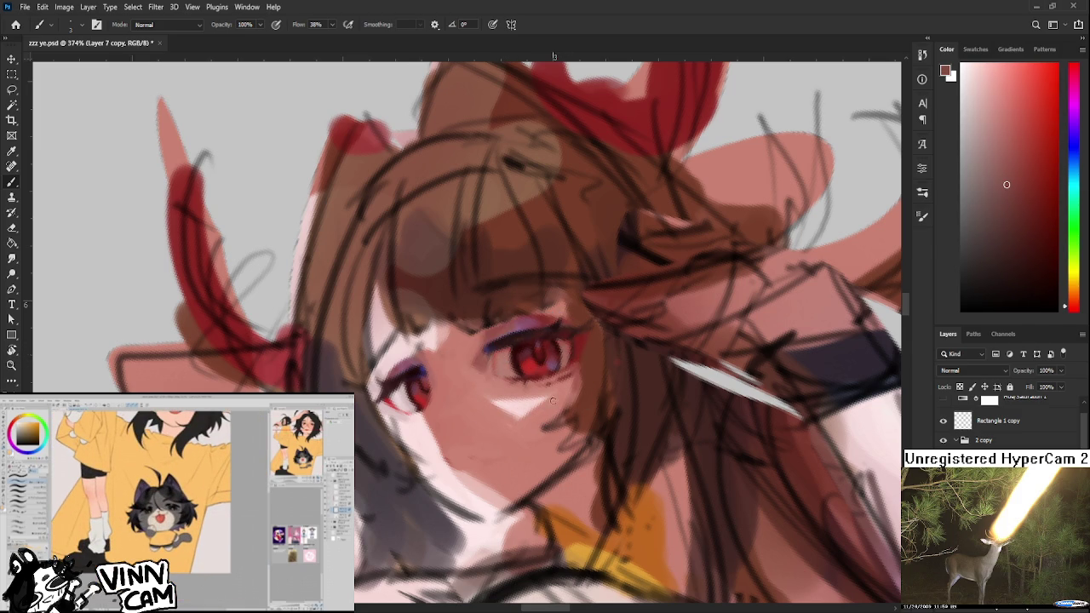
{"action": "left_click", "coordinate": [448, 375], "text": "alt"}
{"action": "mouse_move", "coordinate": [448, 376]}
{"action": "left_mouse_down"}
{"action": "mouse_move", "coordinate": [442, 392]}
{"action": "mouse_move", "coordinate": [414, 369]}
{"action": "left_mouse_up"}
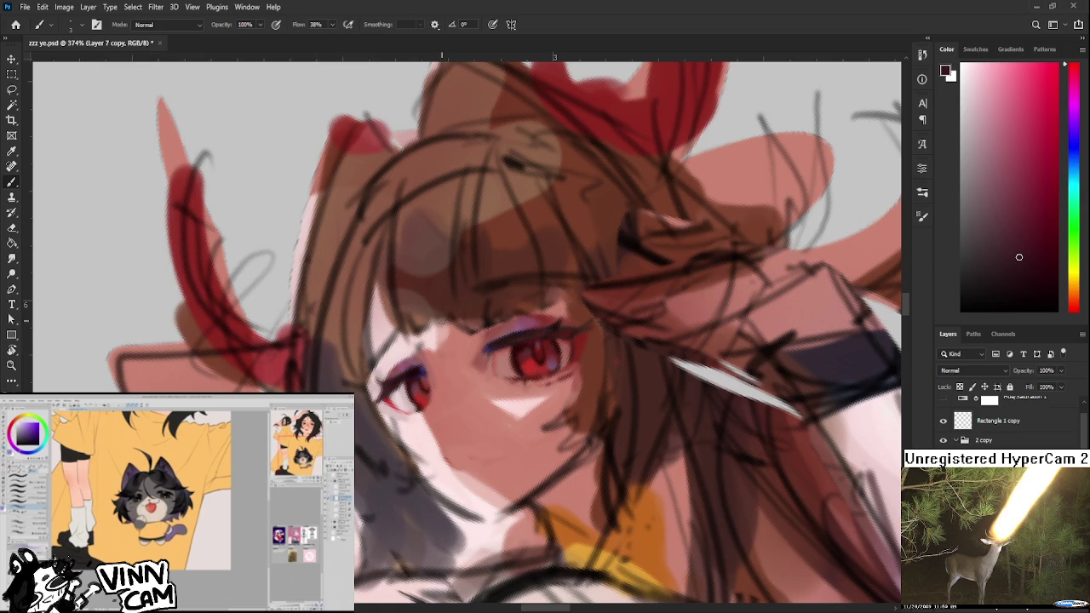
- Zoom to about 309% and sample skin pink and dark red from the left eye
{"action": "scroll", "coordinate": [443, 309], "scroll_direction": "down", "scroll_amount": 2}
{"action": "scroll", "coordinate": [442, 309], "scroll_direction": "down", "scroll_amount": 2}
{"action": "scroll", "coordinate": [442, 308], "scroll_direction": "down", "scroll_amount": 1}
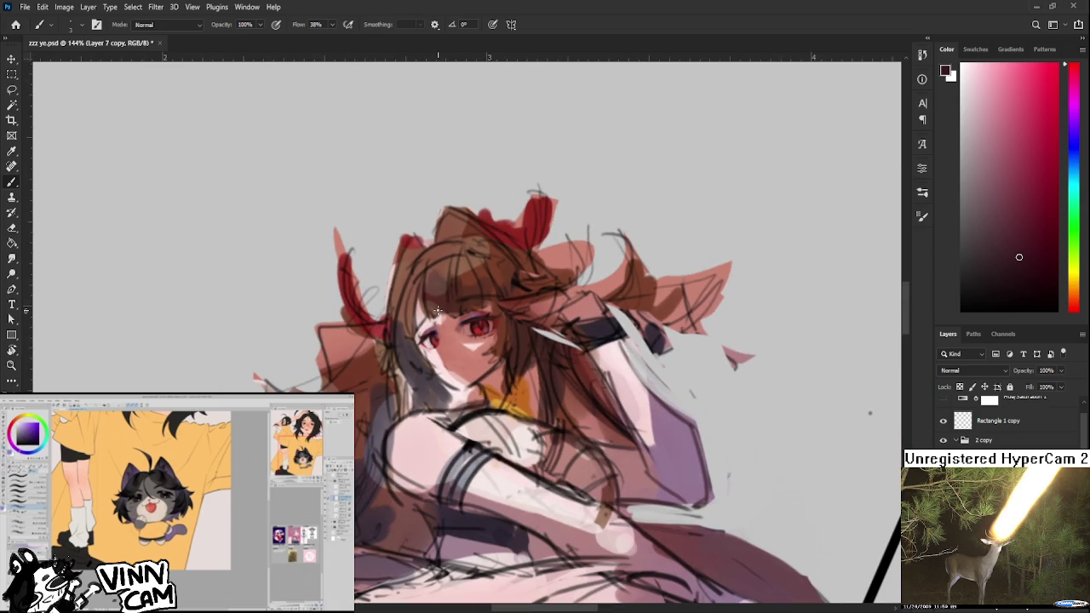
{"action": "scroll", "coordinate": [442, 309], "scroll_direction": "up", "scroll_amount": 2}
{"action": "scroll", "coordinate": [440, 312], "scroll_direction": "up", "scroll_amount": 2}
{"action": "scroll", "coordinate": [440, 346], "scroll_direction": "up", "scroll_amount": 1}
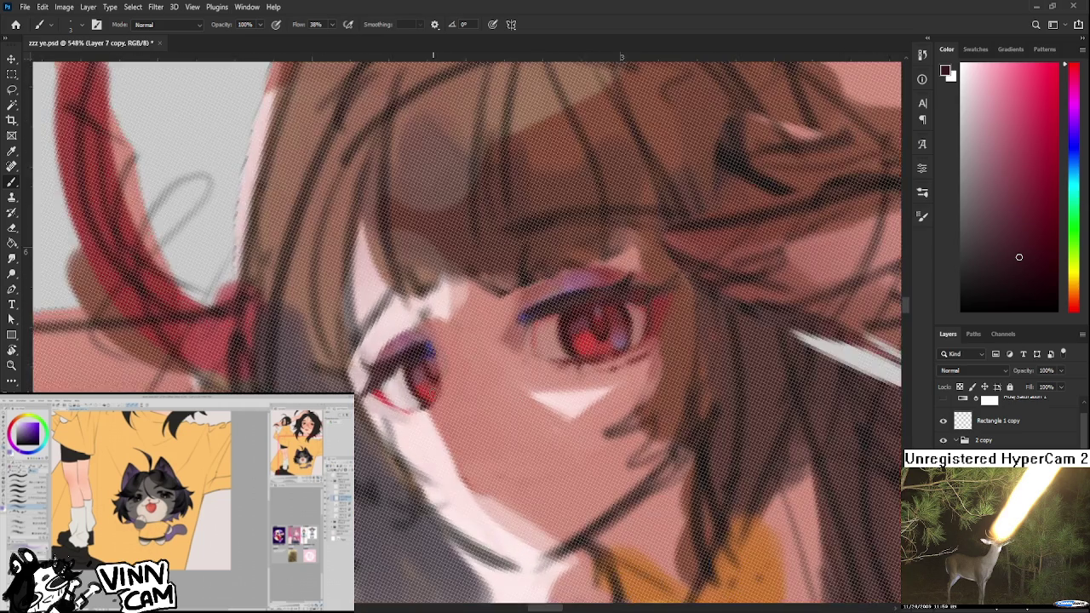
{"action": "scroll", "coordinate": [383, 349], "scroll_direction": "down", "scroll_amount": 2}
{"action": "left_click", "coordinate": [407, 379], "text": "alt"}
{"action": "left_click", "coordinate": [407, 375], "text": "alt"}
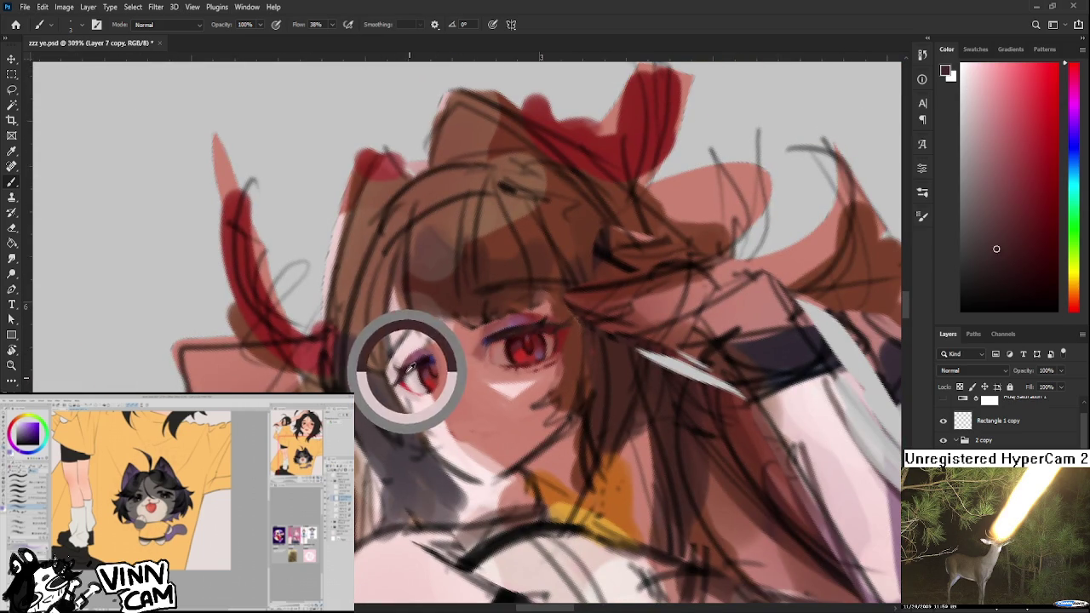
{"action": "left_click", "coordinate": [417, 366], "text": "alt"}
{"action": "left_click", "coordinate": [401, 365], "text": "alt"}
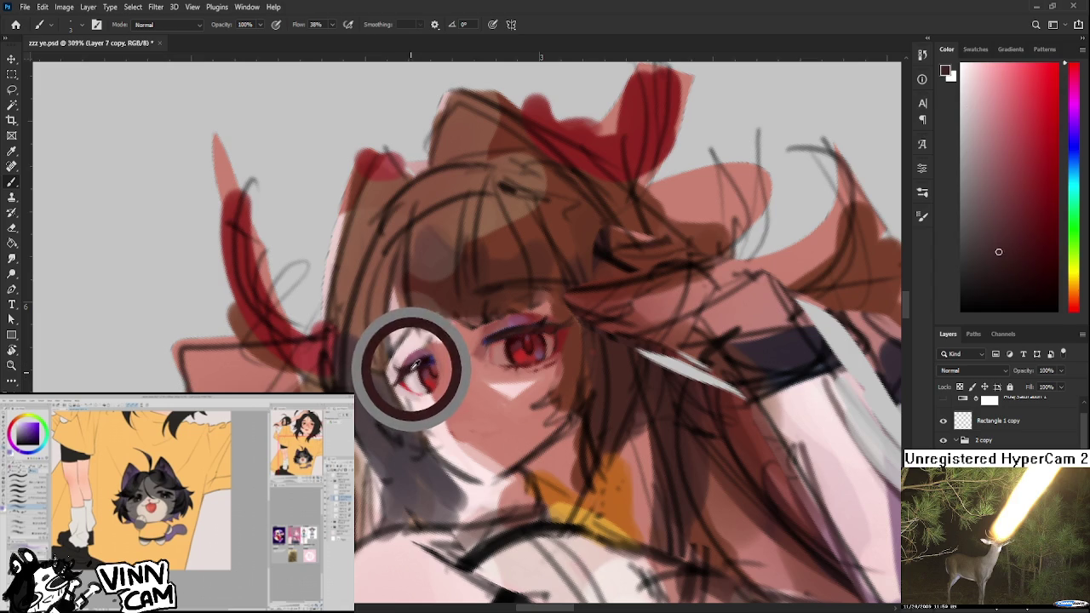
- Sample and settle on the eyelid purple for the upper lash line
{"action": "left_click", "coordinate": [424, 358], "text": "alt"}
{"action": "left_click", "coordinate": [428, 354], "text": "alt"}
{"action": "left_click", "coordinate": [438, 356], "text": "alt"}
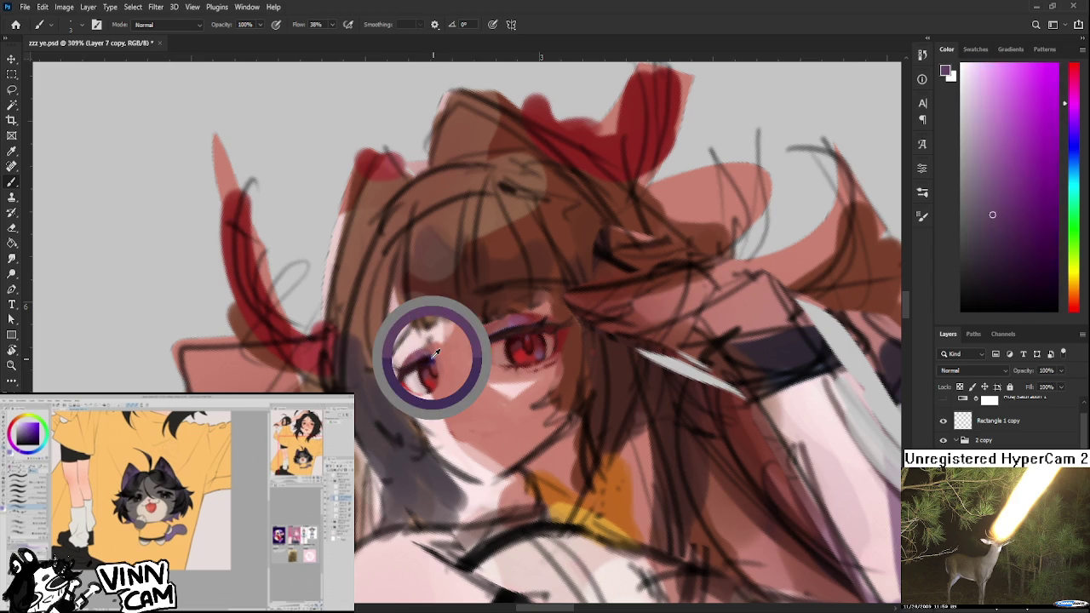
{"action": "left_click", "coordinate": [438, 356], "text": "alt"}
{"action": "left_click", "coordinate": [438, 356], "text": "alt"}
{"action": "left_click", "coordinate": [437, 355], "text": "alt"}
{"action": "left_click", "coordinate": [438, 355], "text": "alt"}
{"action": "left_click", "coordinate": [438, 354], "text": "alt"}
{"action": "left_click", "coordinate": [437, 355], "text": "alt"}
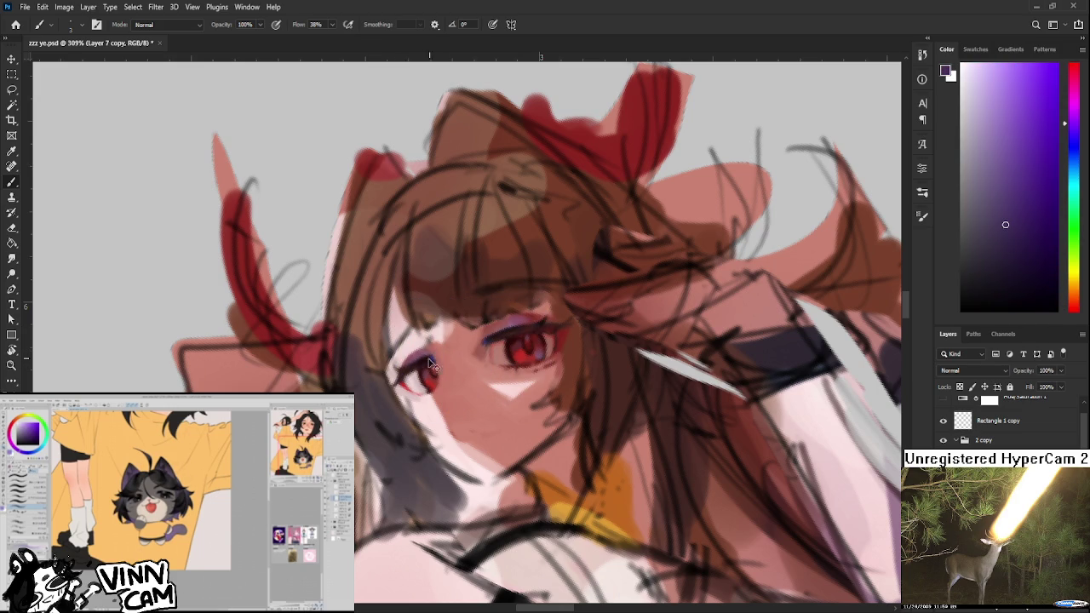
- Switch among dark red, light skin pink and dark mauve for shading the left eye
{"action": "left_click", "coordinate": [419, 365], "text": "alt"}
{"action": "left_click", "coordinate": [408, 364], "text": "alt"}
{"action": "left_click", "coordinate": [405, 357], "text": "alt"}
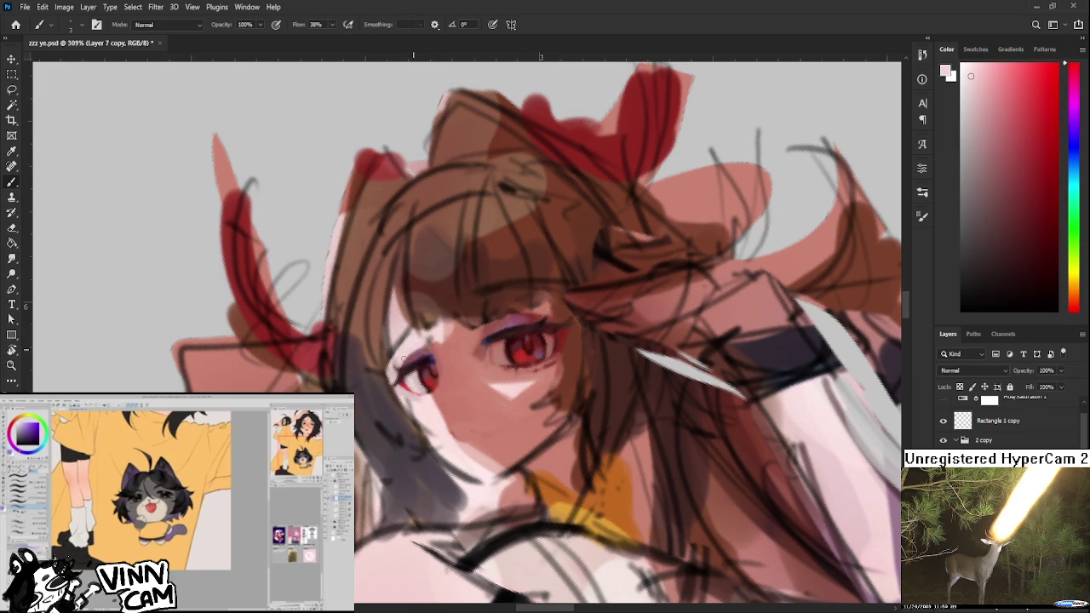
{"action": "left_click", "coordinate": [406, 361], "text": "alt"}
{"action": "left_click", "coordinate": [413, 356], "text": "alt"}
{"action": "left_click", "coordinate": [409, 367], "text": "alt"}
{"action": "left_click", "coordinate": [413, 362], "text": "alt"}
{"action": "left_click", "coordinate": [393, 366], "text": "alt"}
{"action": "left_click", "coordinate": [416, 361], "text": "alt"}
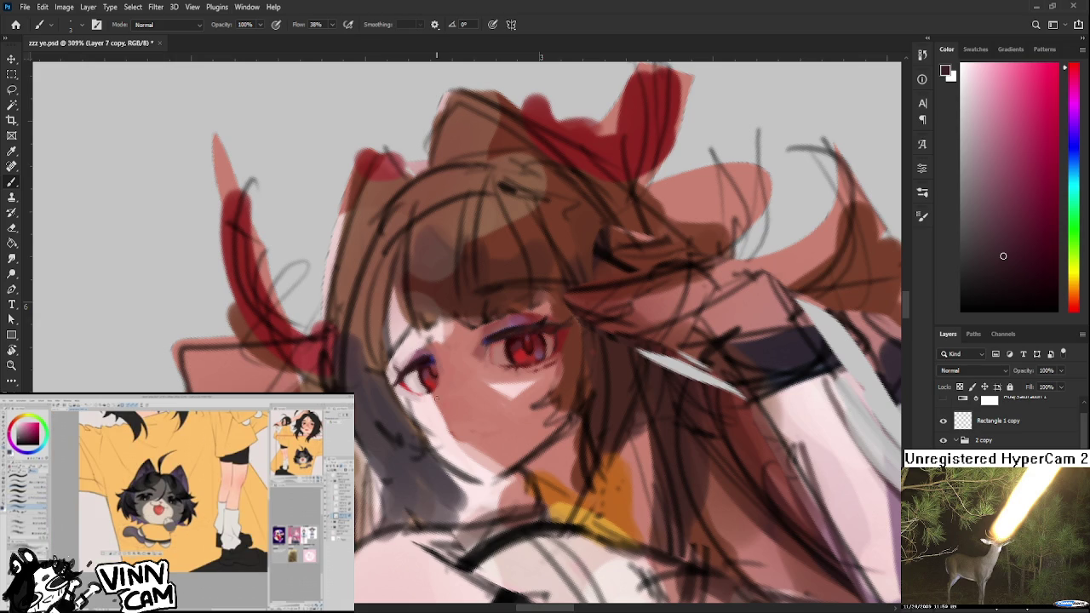
- Zoom to 340% and sample light and dark reds from the right eye, then a light skin pink
{"action": "scroll", "coordinate": [436, 397], "scroll_direction": "down", "scroll_amount": 5}
{"action": "scroll", "coordinate": [448, 373], "scroll_direction": "up", "scroll_amount": 4}
{"action": "scroll", "coordinate": [447, 373], "scroll_direction": "up", "scroll_amount": 2}
{"action": "scroll", "coordinate": [452, 373], "scroll_direction": "down", "scroll_amount": 3}
{"action": "scroll", "coordinate": [453, 372], "scroll_direction": "down", "scroll_amount": 1}
{"action": "scroll", "coordinate": [458, 373], "scroll_direction": "up", "scroll_amount": 4}
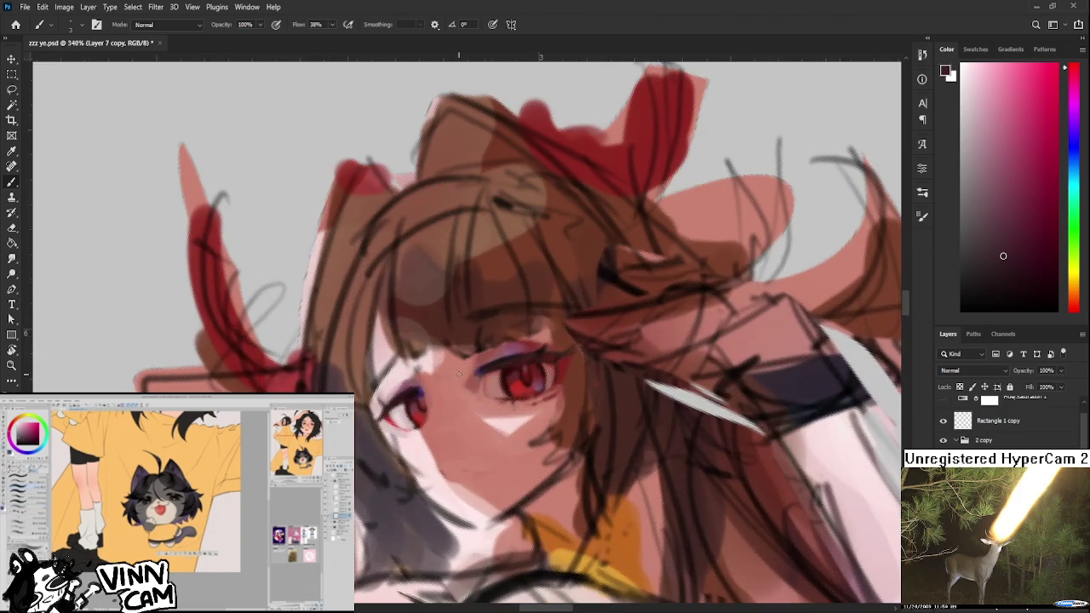
{"action": "left_click", "coordinate": [507, 366], "text": "alt"}
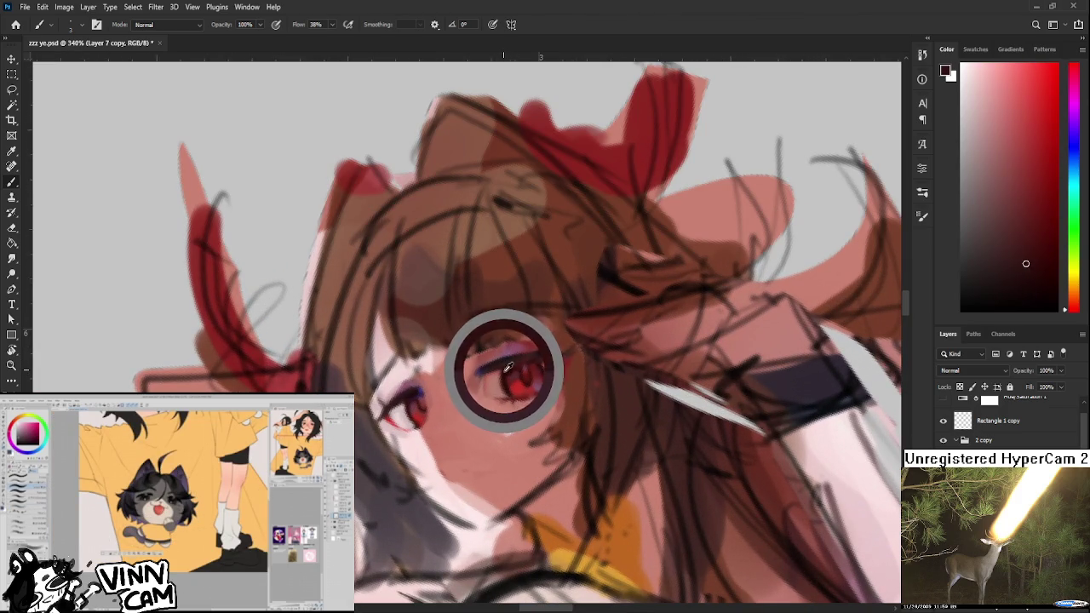
{"action": "left_click", "coordinate": [435, 393], "text": "alt"}
{"action": "left_click", "coordinate": [523, 374], "text": "alt"}
{"action": "left_click", "coordinate": [504, 366], "text": "alt"}
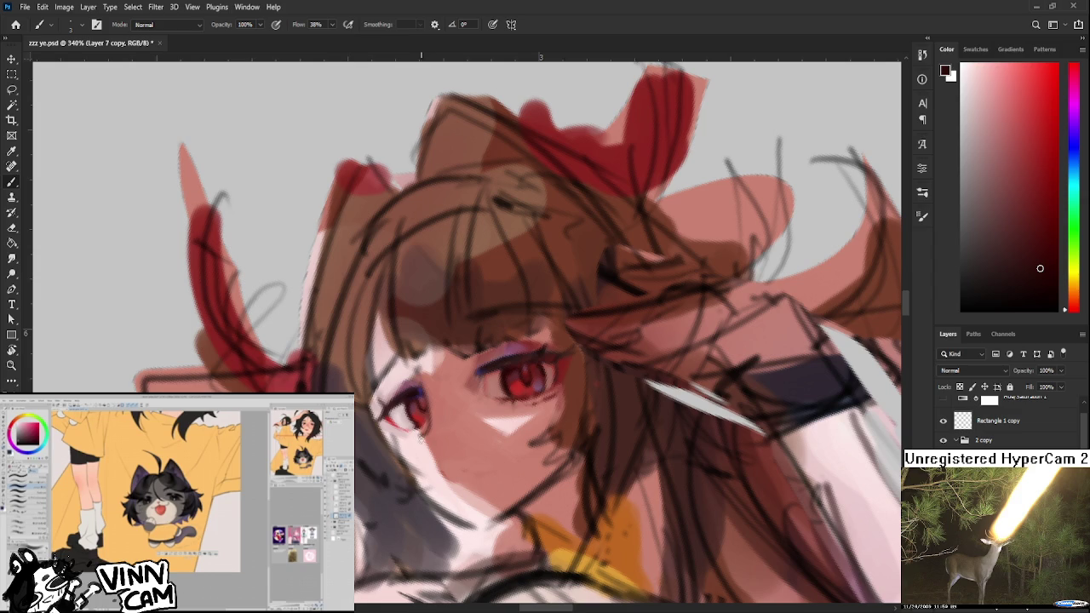
{"action": "left_click", "coordinate": [434, 444], "text": "alt"}
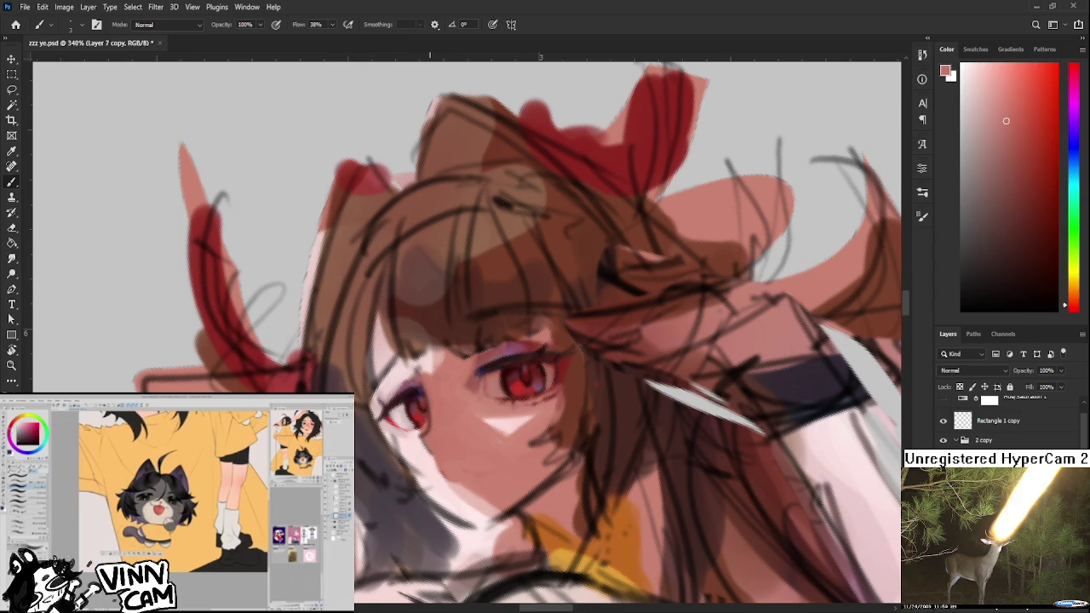
{"action": "scroll", "coordinate": [478, 417], "scroll_direction": "down", "scroll_amount": 5}
{"action": "key", "text": "r"}
{"action": "left_click_drag", "start_coordinate": [511, 298], "coordinate": [562, 215]}
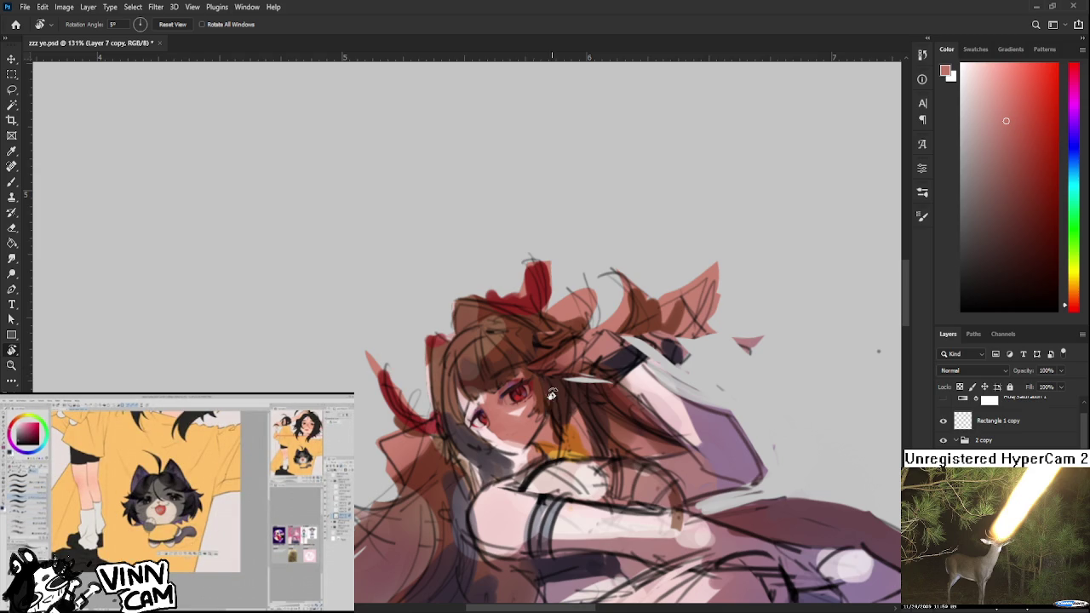
{"action": "scroll", "coordinate": [545, 375], "scroll_direction": "down", "scroll_amount": 1}
{"action": "scroll", "coordinate": [547, 383], "scroll_direction": "down", "scroll_amount": 1}
{"action": "scroll", "coordinate": [549, 390], "scroll_direction": "down", "scroll_amount": 1}
{"action": "scroll", "coordinate": [550, 390], "scroll_direction": "up", "scroll_amount": 2}
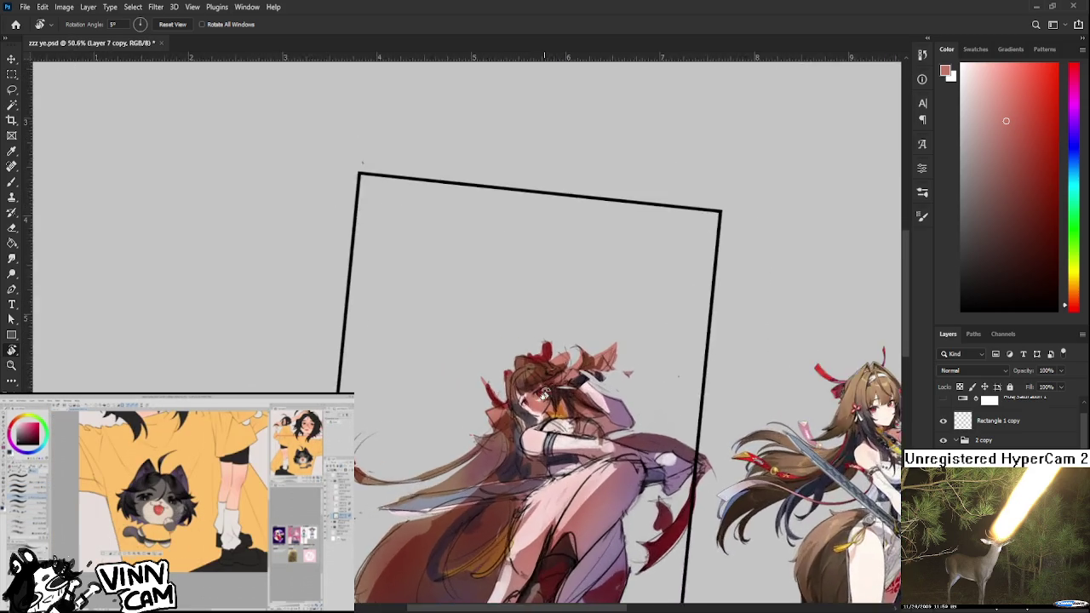
{"action": "scroll", "coordinate": [545, 387], "scroll_direction": "up", "scroll_amount": 2}
{"action": "scroll", "coordinate": [538, 385], "scroll_direction": "up", "scroll_amount": 2}
{"action": "scroll", "coordinate": [532, 379], "scroll_direction": "up", "scroll_amount": 1}
{"action": "left_click_drag", "start_coordinate": [530, 375], "coordinate": [444, 368]}
{"action": "left_click", "coordinate": [445, 366], "text": "alt"}
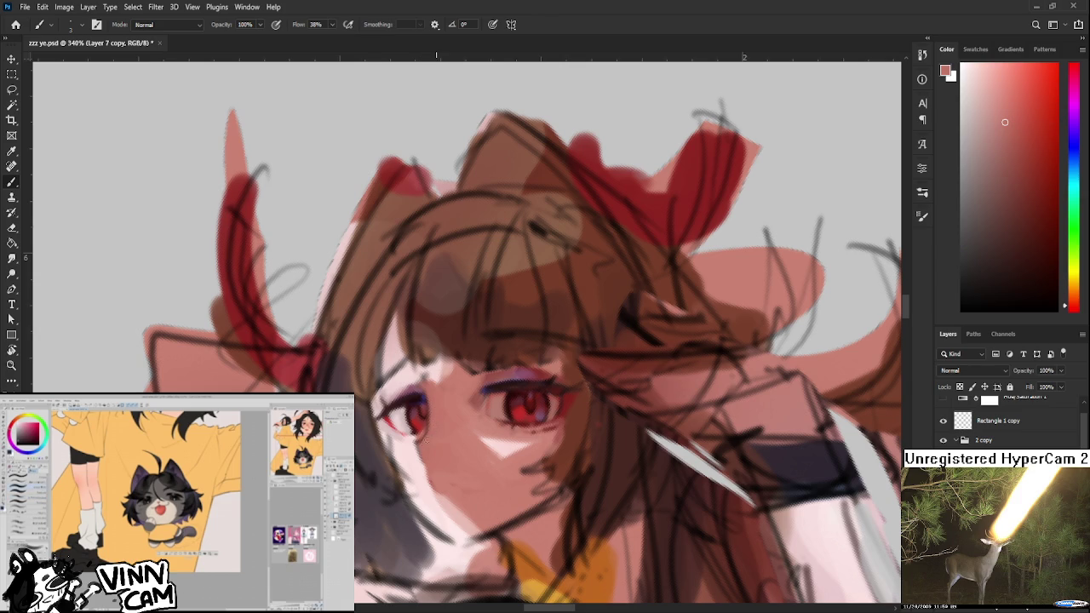
- Sample light pink and salmon cheek tones and the saturated red of the left eye
{"action": "left_click", "coordinate": [419, 393], "text": "alt"}
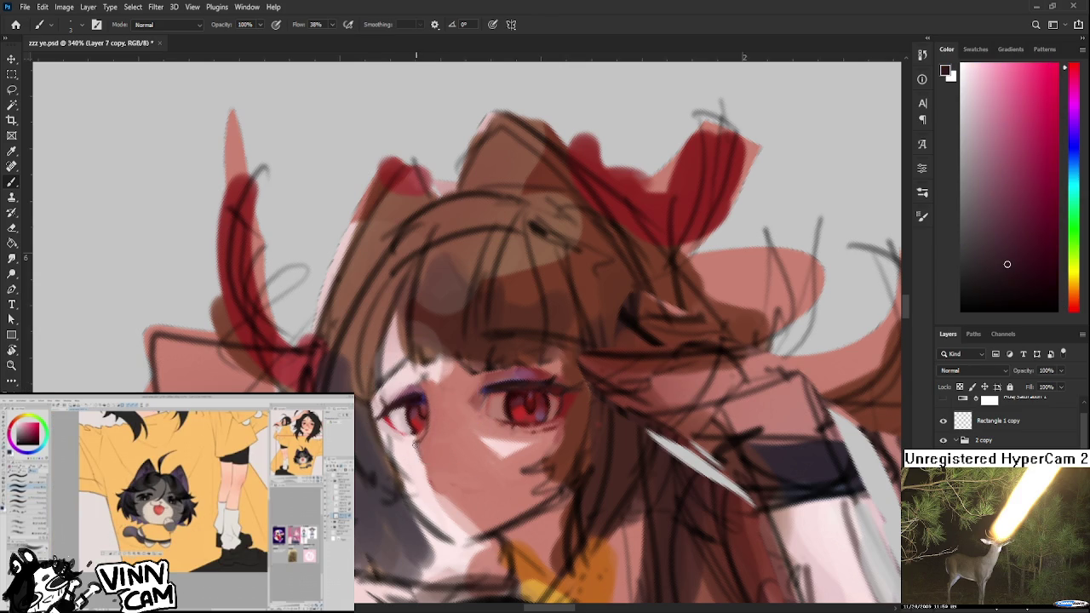
{"action": "left_click", "coordinate": [426, 456], "text": "alt"}
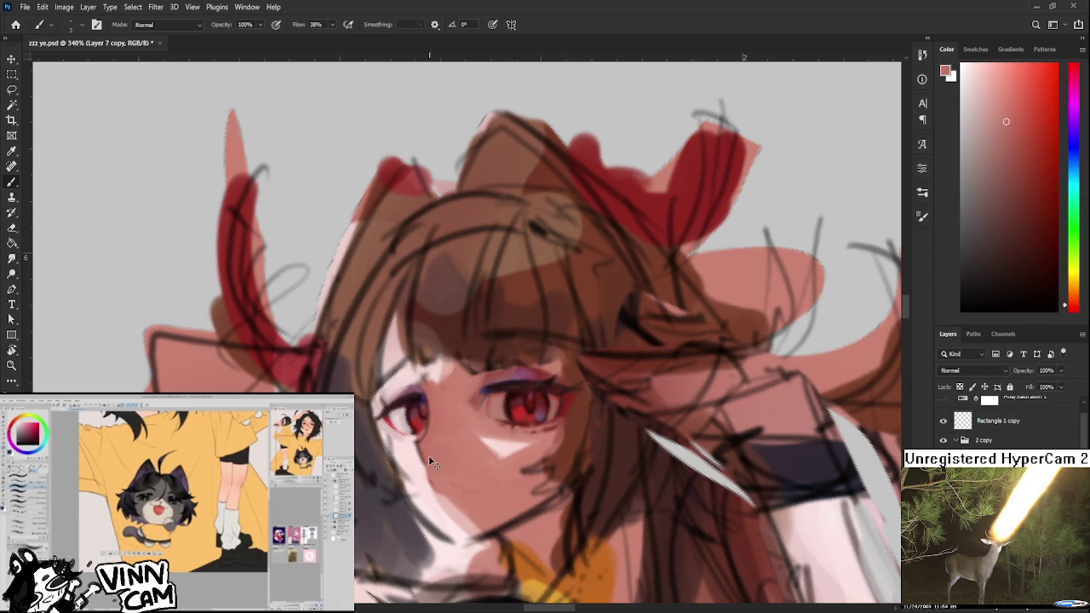
{"action": "left_click", "coordinate": [411, 444], "text": "alt"}
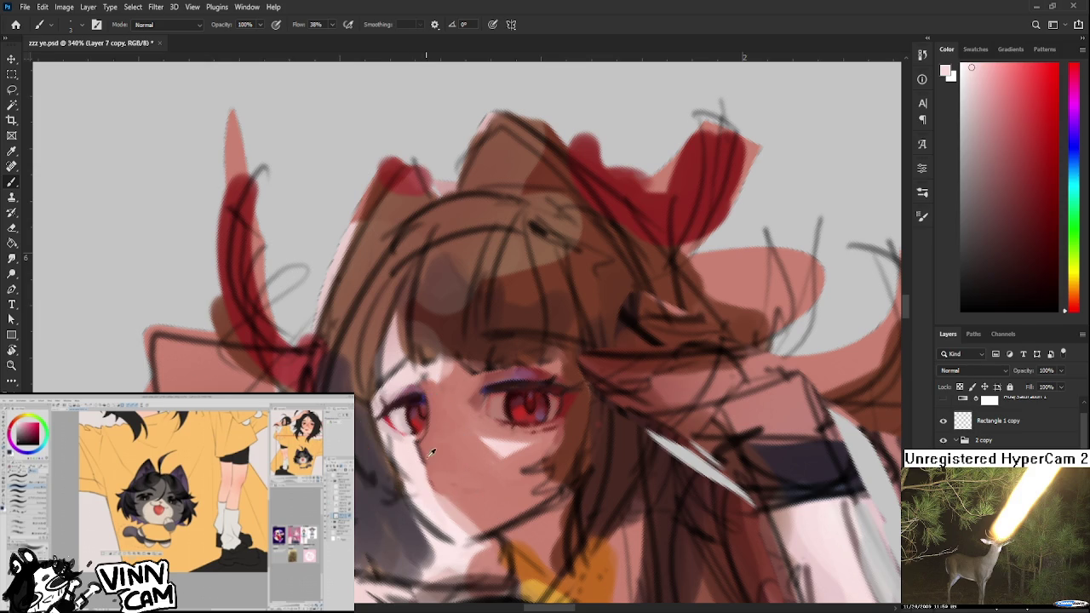
{"action": "left_click", "coordinate": [426, 445], "text": "alt"}
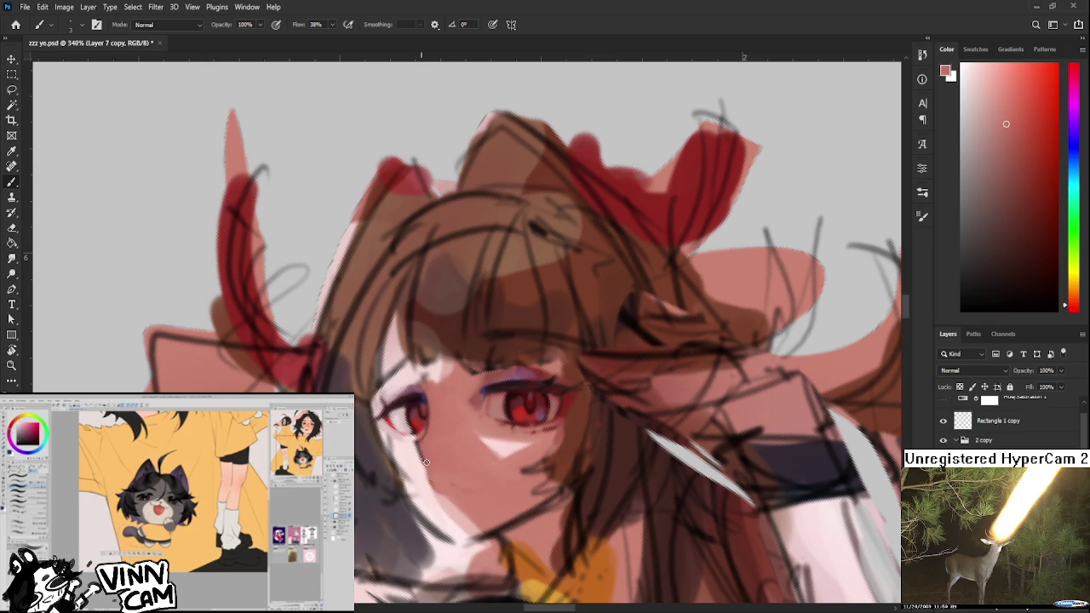
{"action": "left_click", "coordinate": [418, 420], "text": "alt"}
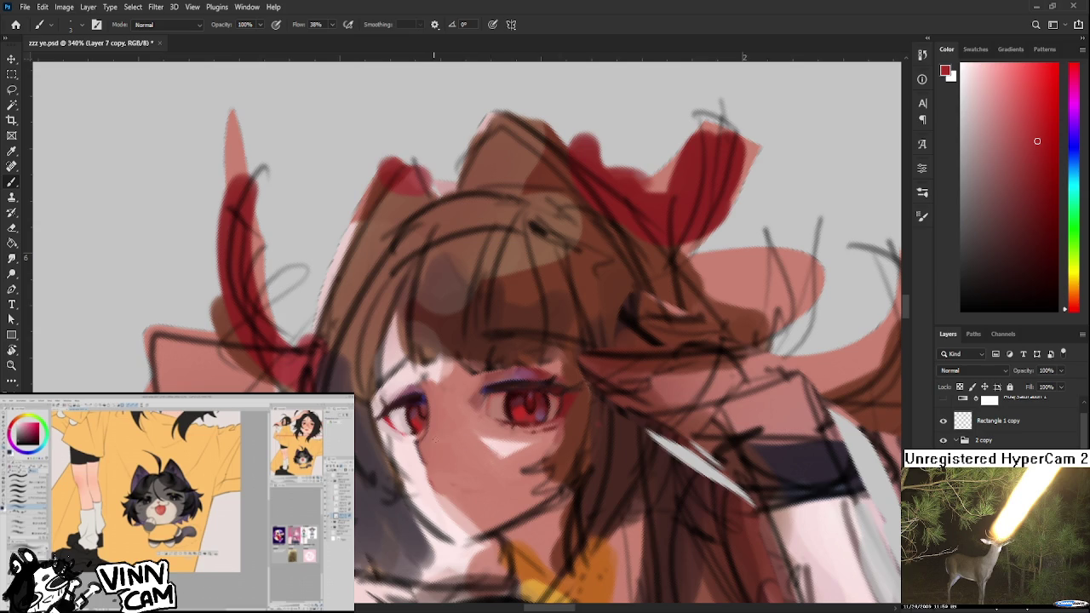
- Sample muted pinks beside the left eye, a dark red, and light highlight and salmon pinks
{"action": "left_click", "coordinate": [417, 418], "text": "alt"}
{"action": "left_click", "coordinate": [418, 416], "text": "alt"}
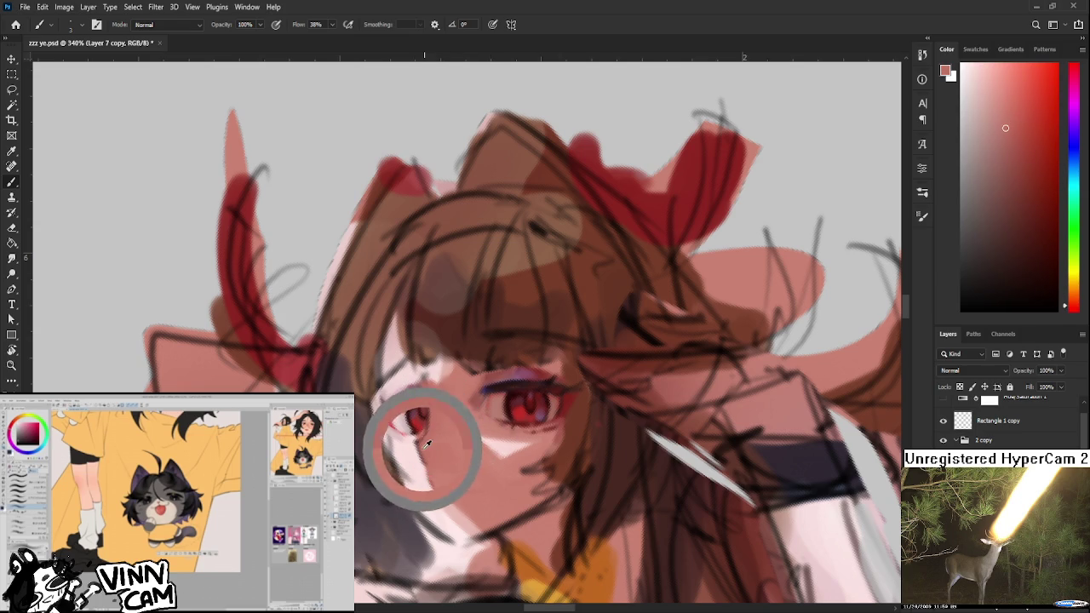
{"action": "left_click", "coordinate": [396, 411], "text": "alt"}
{"action": "left_click_drag", "start_coordinate": [396, 411], "coordinate": [392, 414]}
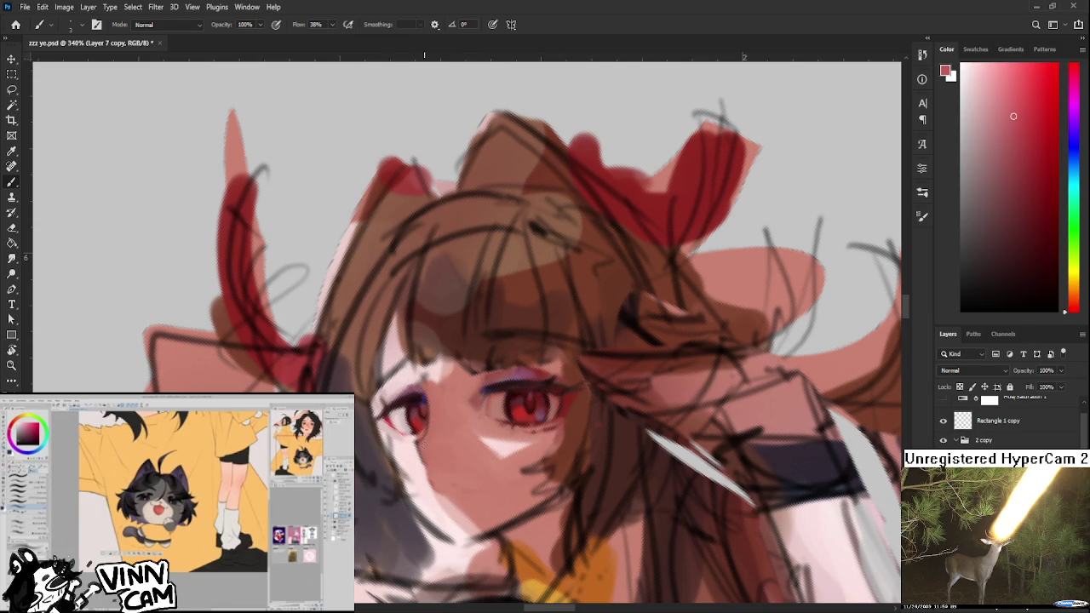
{"action": "left_click", "coordinate": [559, 393], "text": "alt"}
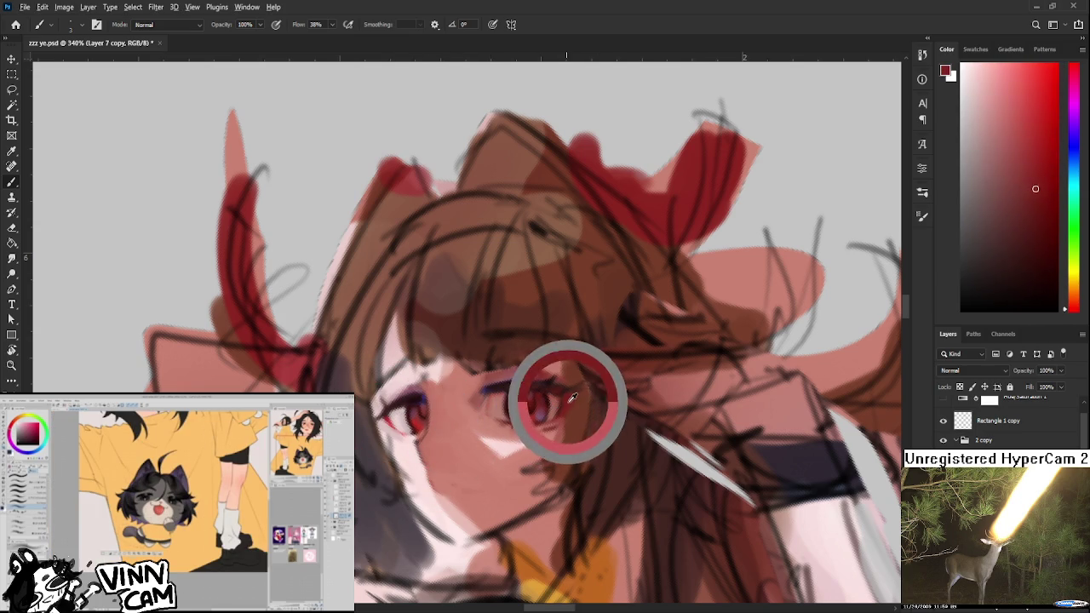
{"action": "left_click", "coordinate": [426, 452], "text": "alt"}
{"action": "left_click", "coordinate": [414, 450], "text": "alt"}
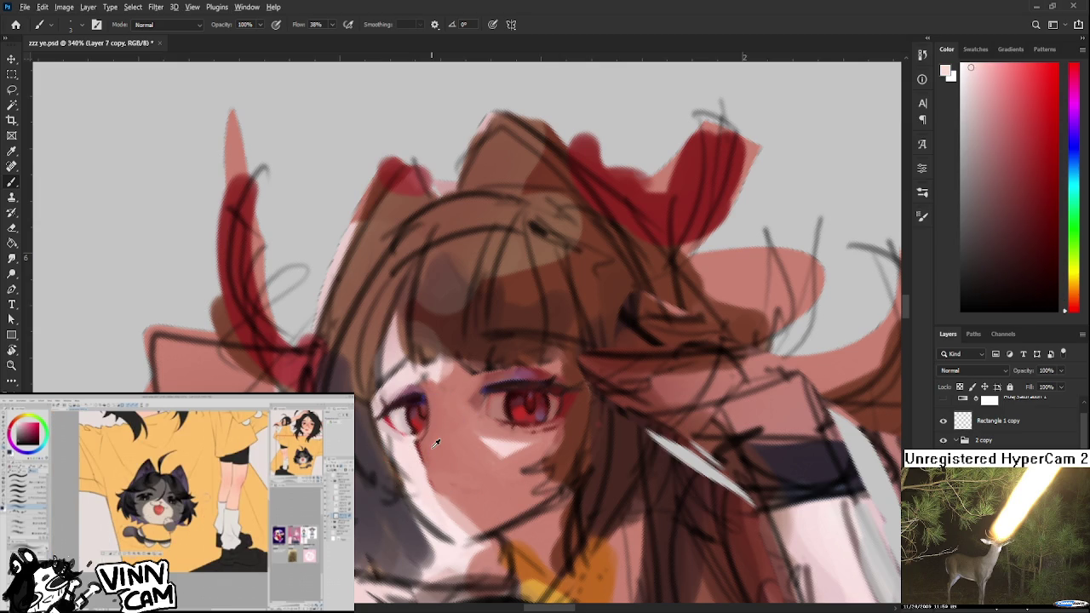
{"action": "left_click", "coordinate": [434, 449], "text": "alt"}
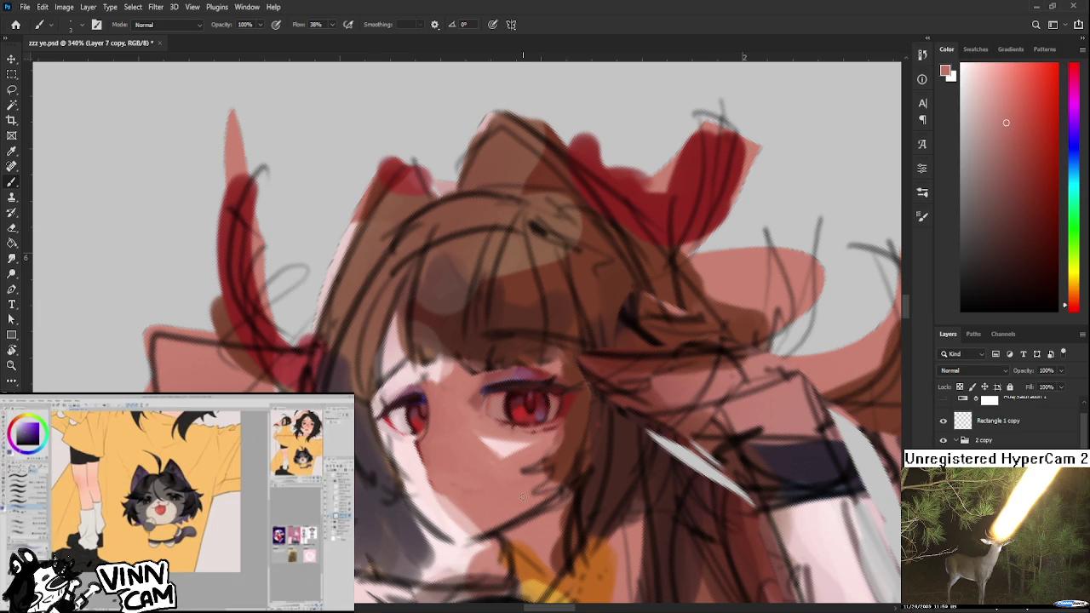
{"action": "scroll", "coordinate": [463, 478], "scroll_direction": "up", "scroll_amount": 2}
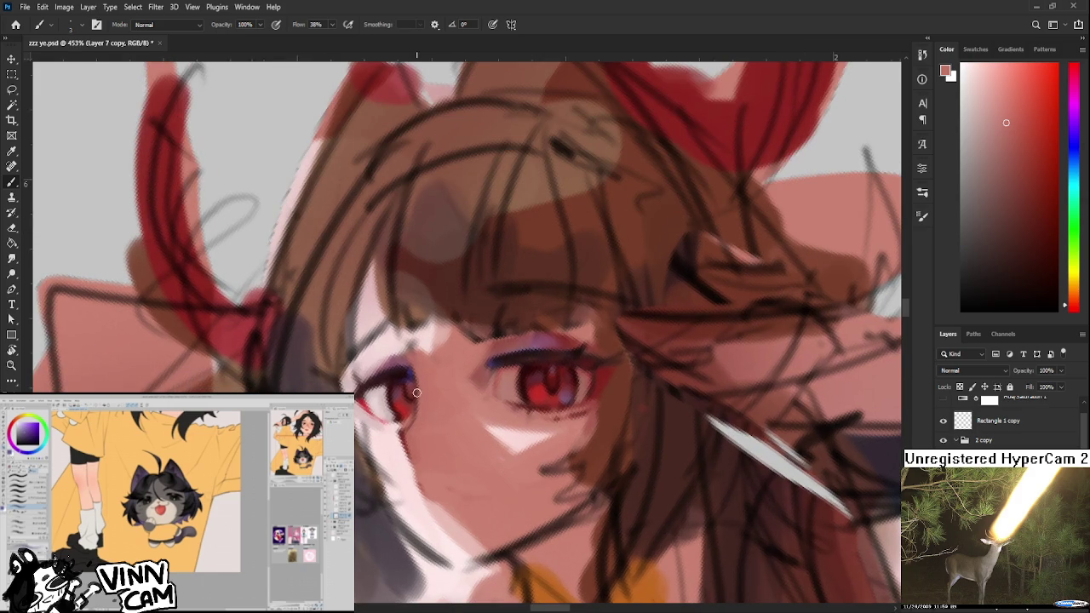
- Touch up both eyes with sampled light pinks and progressively darker reds
{"action": "left_click", "coordinate": [408, 430], "text": "alt"}
{"action": "left_click", "coordinate": [400, 450], "text": "alt"}
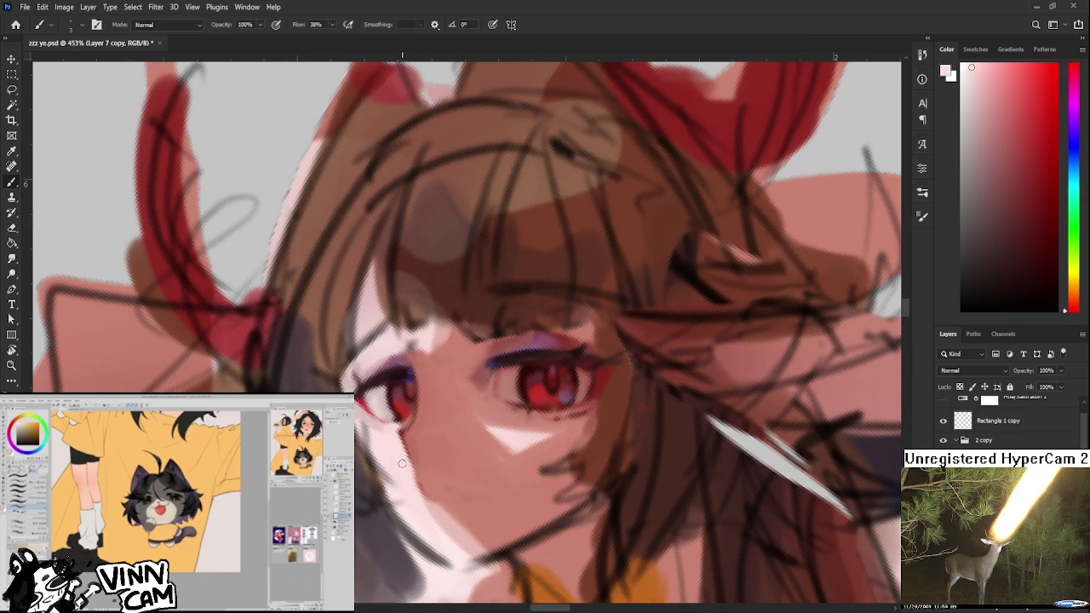
{"action": "mouse_move", "coordinate": [435, 413]}
{"action": "left_mouse_down"}
{"action": "mouse_move", "coordinate": [538, 390]}
{"action": "mouse_move", "coordinate": [521, 362]}
{"action": "left_mouse_up"}
{"action": "left_click", "coordinate": [417, 439], "text": "alt"}
{"action": "left_click", "coordinate": [418, 439], "text": "alt"}
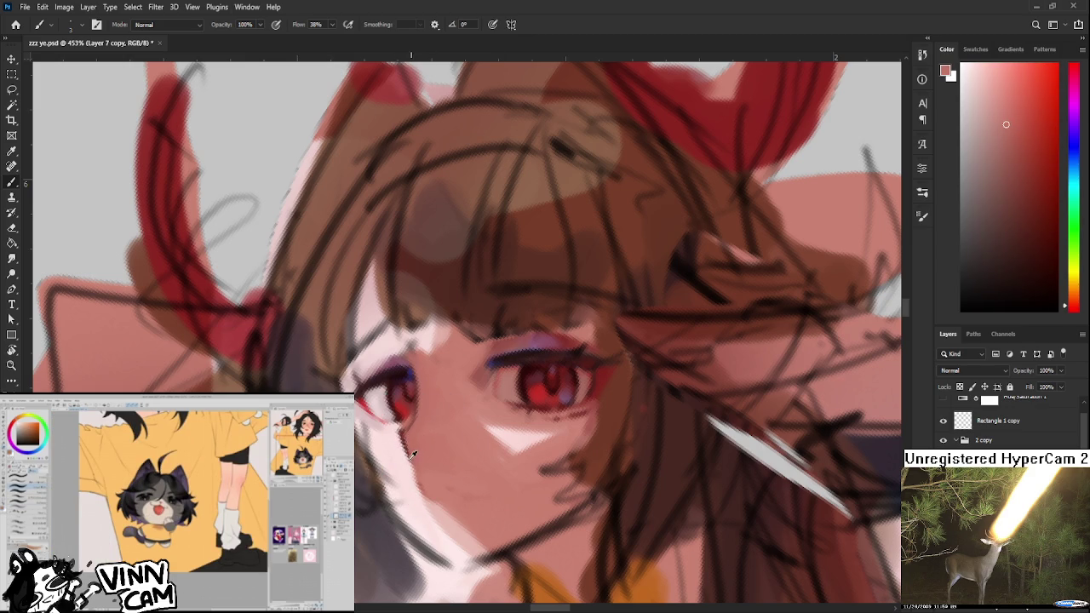
{"action": "left_click", "coordinate": [415, 455], "text": "alt"}
{"action": "left_click", "coordinate": [420, 444], "text": "alt"}
{"action": "left_click", "coordinate": [410, 414], "text": "alt"}
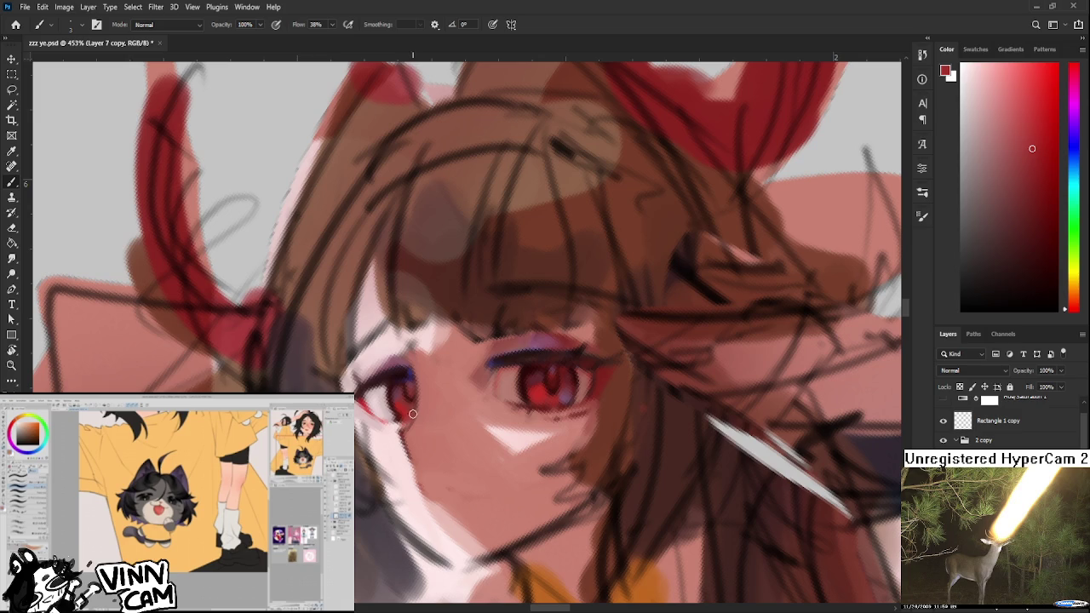
{"action": "left_click", "coordinate": [411, 413], "text": "alt"}
{"action": "left_click", "coordinate": [412, 415], "text": "alt"}
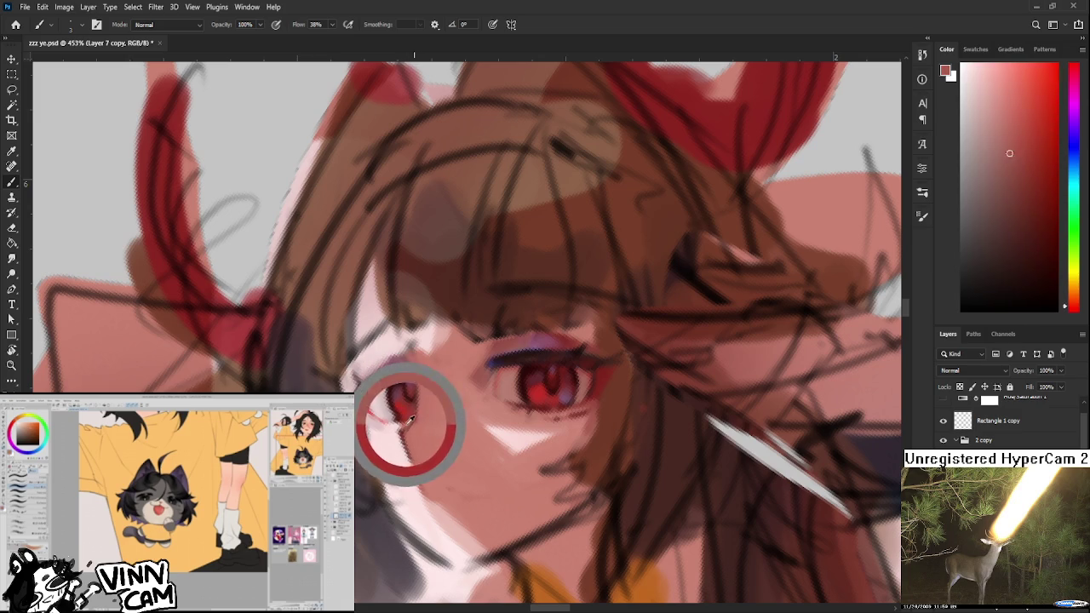
- Add red touches to the right eye and deeper pink-red strokes to the left eye
{"action": "left_click", "coordinate": [536, 393], "text": "alt"}
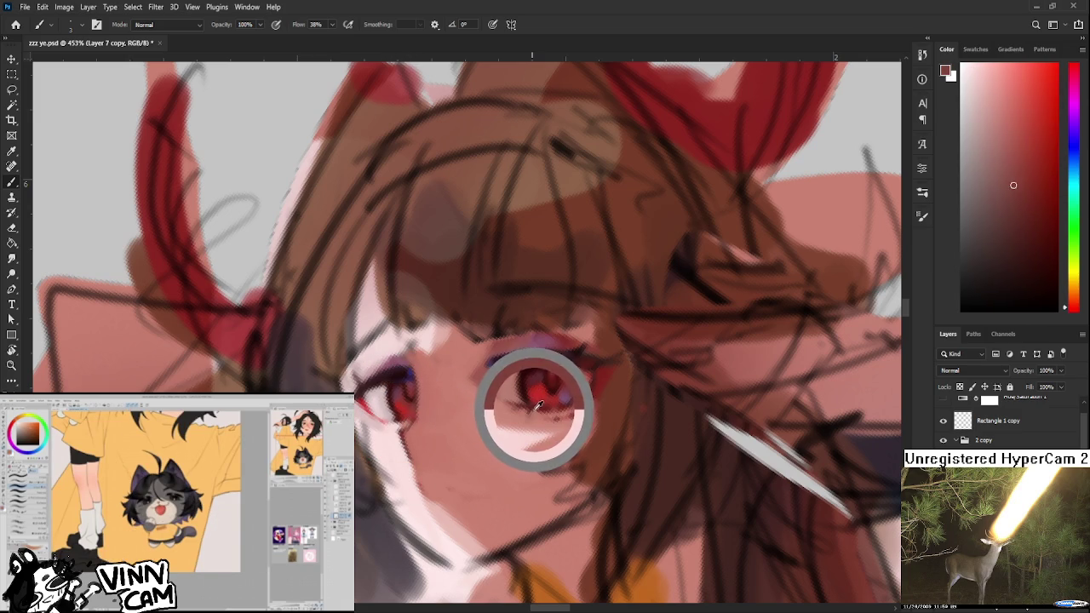
{"action": "left_click", "coordinate": [535, 388], "text": "alt"}
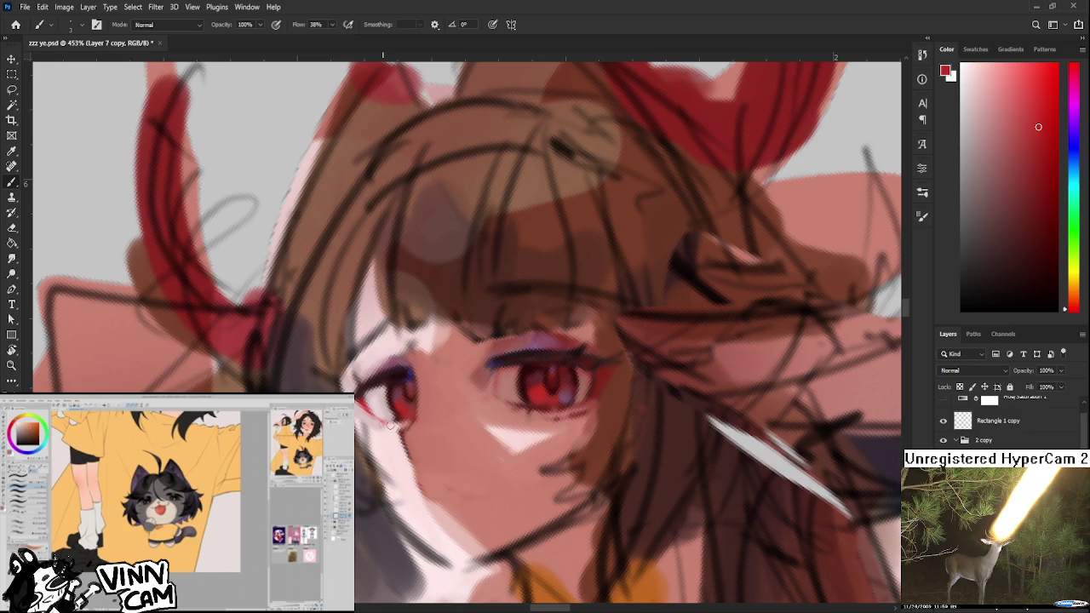
{"action": "left_click", "coordinate": [363, 400], "text": "alt"}
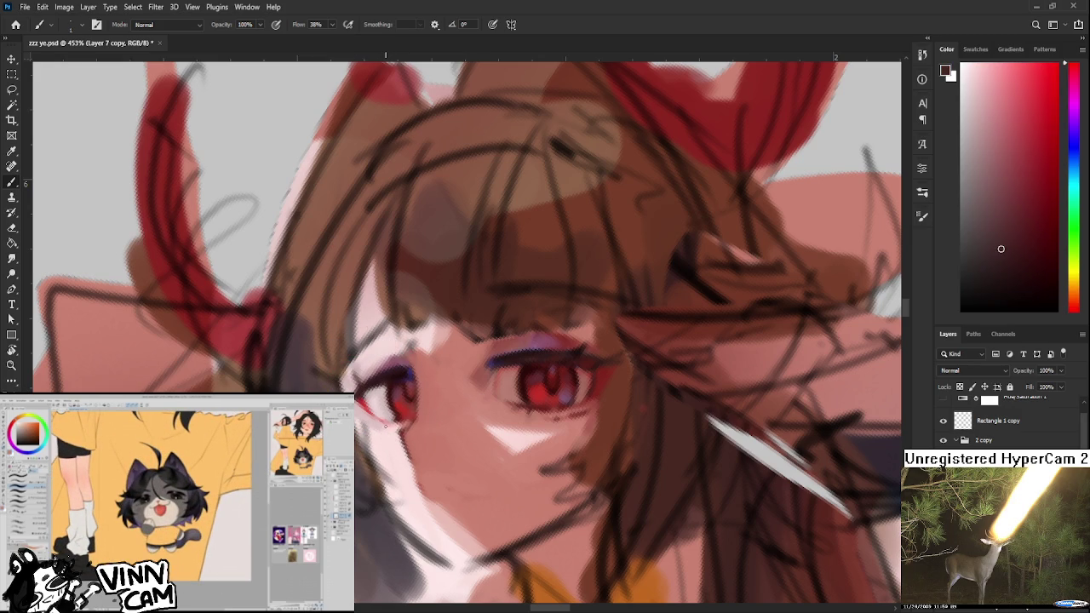
{"action": "left_click", "coordinate": [387, 427], "text": "alt"}
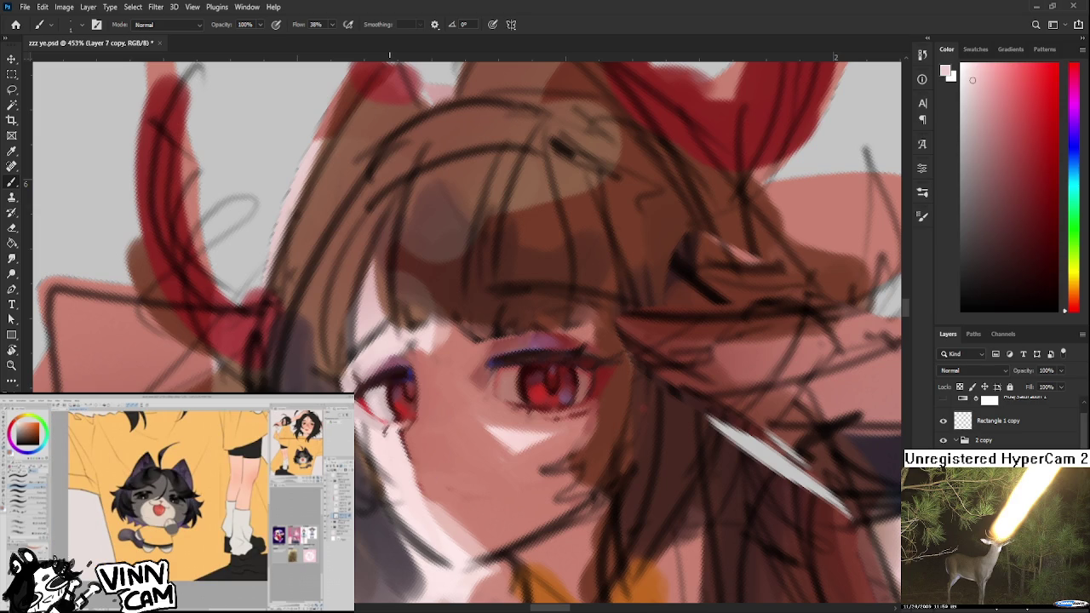
{"action": "left_click", "coordinate": [377, 396], "text": "alt"}
{"action": "left_click", "coordinate": [368, 398], "text": "alt"}
{"action": "left_click", "coordinate": [369, 398], "text": "alt"}
{"action": "left_click", "coordinate": [369, 398], "text": "alt"}
- Refine the skin beside the left eye with dark reds and cheek pinks
{"action": "left_click", "coordinate": [401, 413], "text": "alt"}
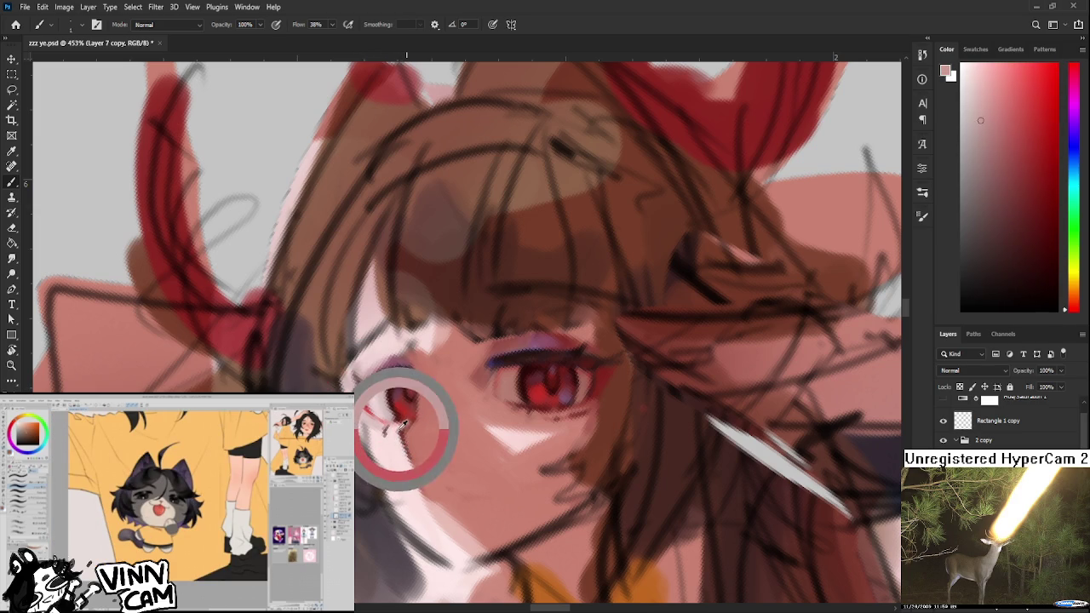
{"action": "left_click", "coordinate": [396, 397], "text": "alt"}
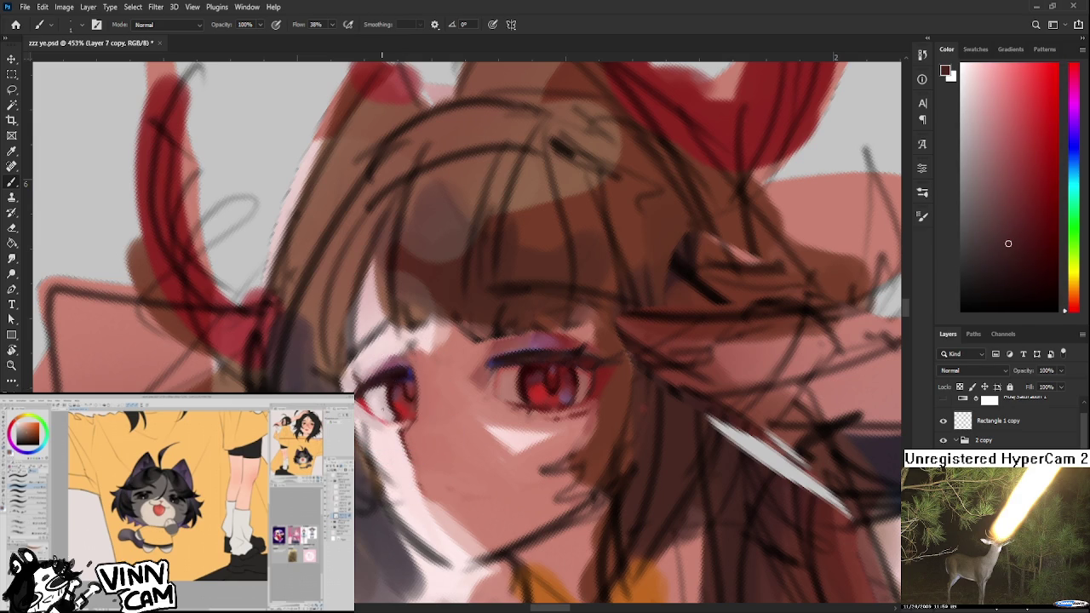
{"action": "left_click", "coordinate": [389, 431], "text": "alt"}
{"action": "left_click", "coordinate": [392, 424], "text": "alt"}
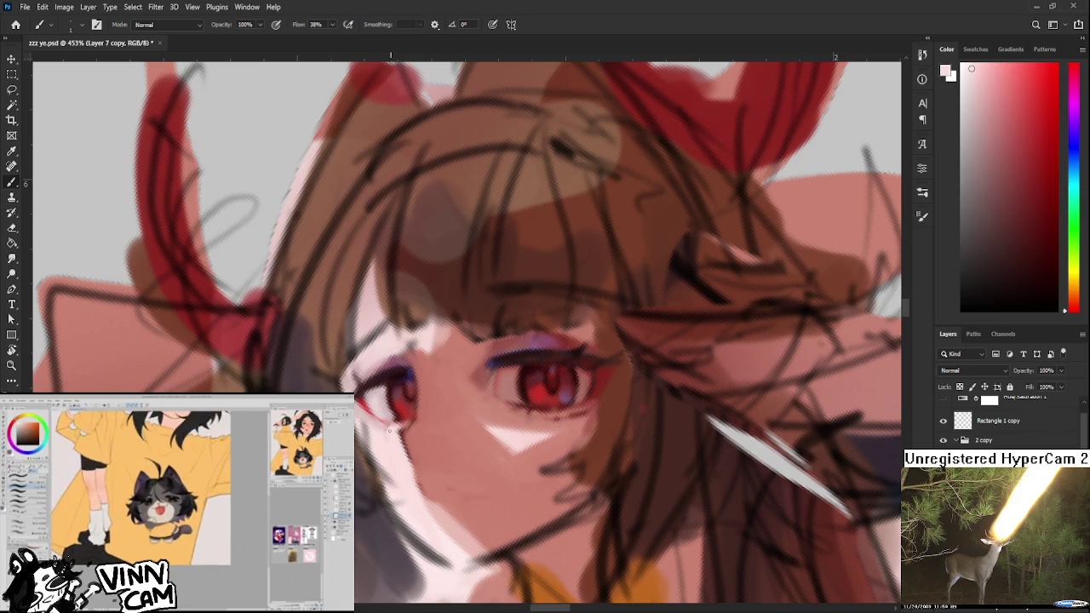
{"action": "left_click", "coordinate": [408, 424], "text": "alt"}
{"action": "left_click", "coordinate": [402, 427], "text": "alt"}
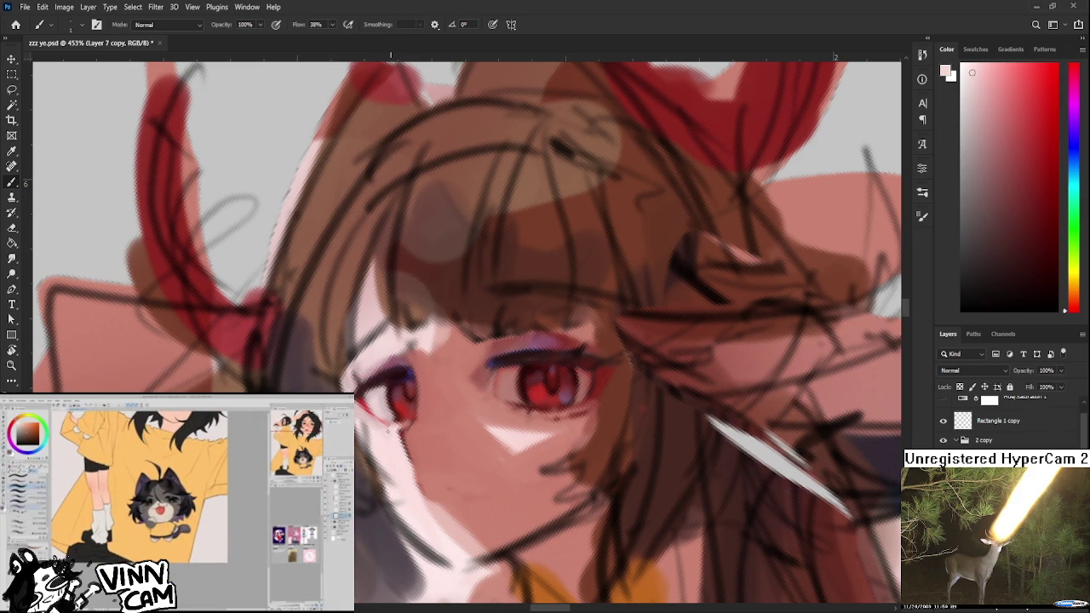
{"action": "left_click", "coordinate": [402, 424], "text": "alt"}
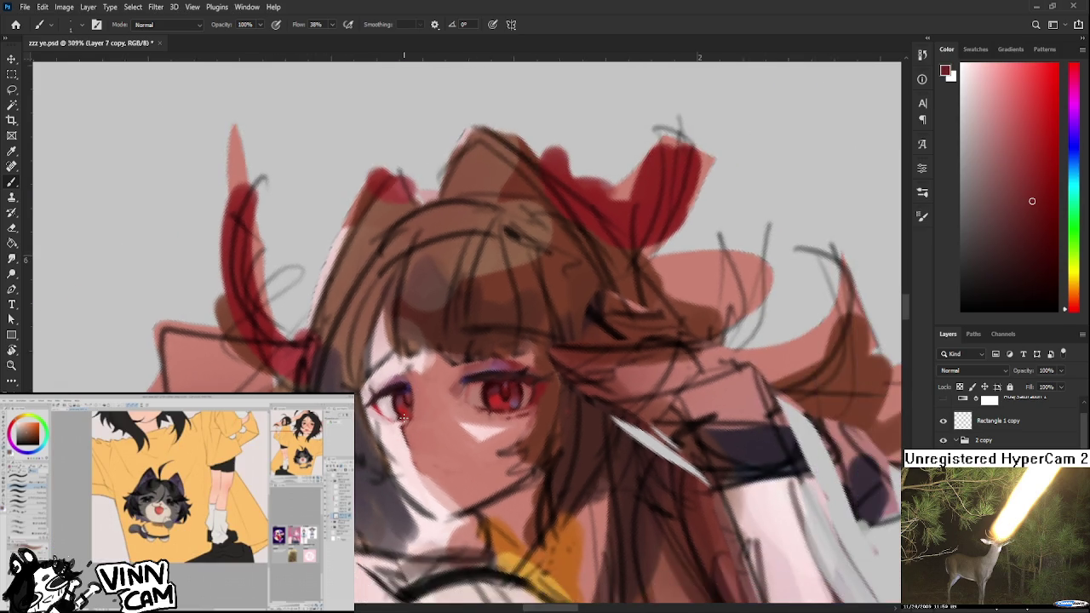
{"action": "scroll", "coordinate": [404, 418], "scroll_direction": "down", "scroll_amount": 10}
- Tilt the canvas view 15 degrees, add a new empty layer, and set the brush to 125
{"action": "key", "text": "r"}
{"action": "mouse_move", "coordinate": [511, 256]}
{"action": "left_mouse_down"}
{"action": "mouse_move", "coordinate": [323, 194]}
{"action": "mouse_move", "coordinate": [296, 236]}
{"action": "left_mouse_up"}
{"action": "scroll", "coordinate": [417, 417], "scroll_direction": "up", "scroll_amount": 3}
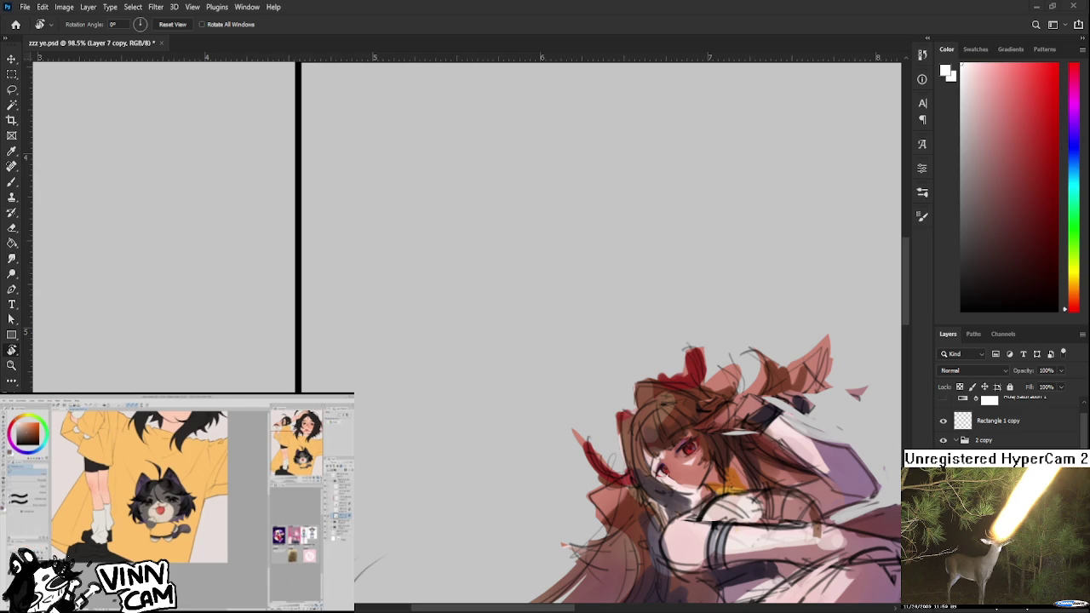
{"action": "key", "text": "ctrl+shift+alt+n"}
{"action": "key", "text": "b"}
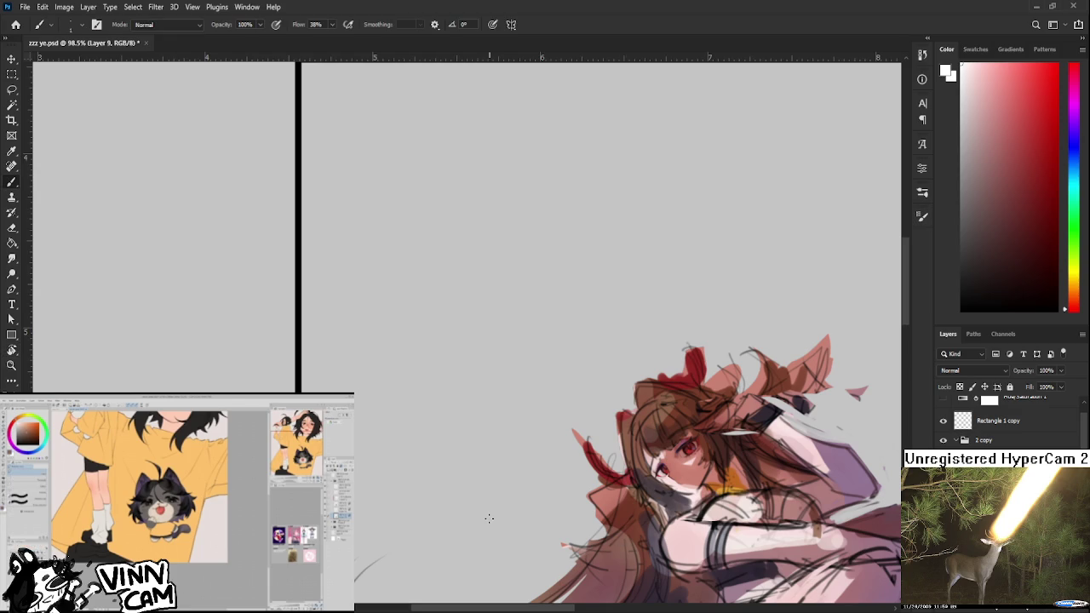
{"action": "key", "text": "bracketright"}
{"action": "key", "text": "bracketright"}
{"action": "key", "text": "bracketright"}
{"action": "left_click_drag", "start_coordinate": [408, 389], "coordinate": [371, 394]}
- Paint a soft white round dab to the left of the girl
{"action": "left_click", "coordinate": [372, 394]}
{"action": "key", "text": "ctrl+z"}
{"action": "left_click", "coordinate": [368, 397]}
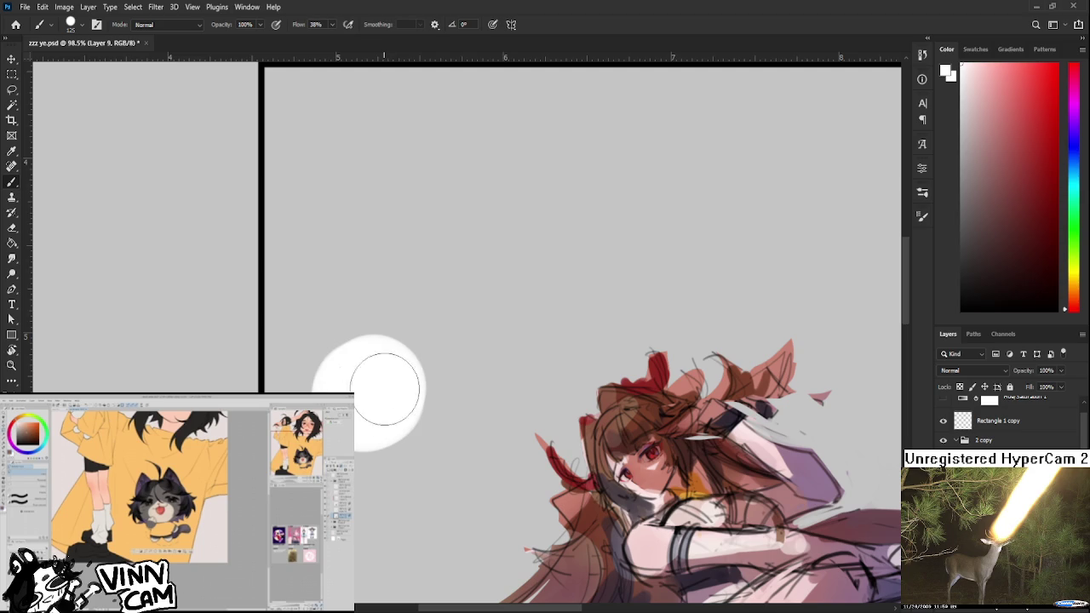
{"action": "left_click", "coordinate": [366, 392]}
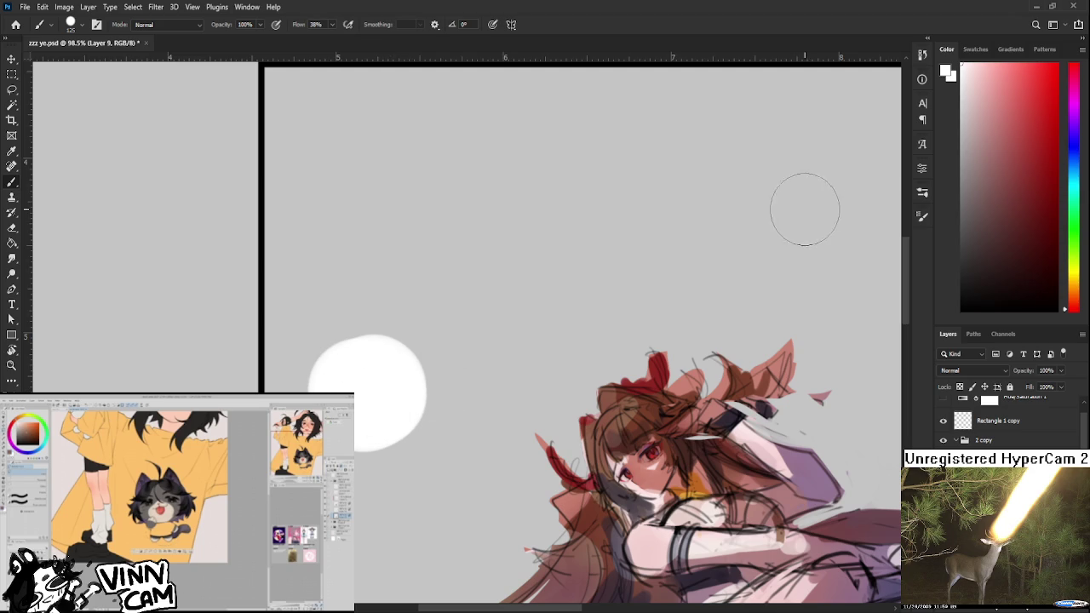
- Stamp a light blue dab off-centre over the white dab, leaving a white rim
{"action": "left_click_drag", "start_coordinate": [1071, 176], "coordinate": [1072, 153]}
{"action": "left_click", "coordinate": [1024, 118]}
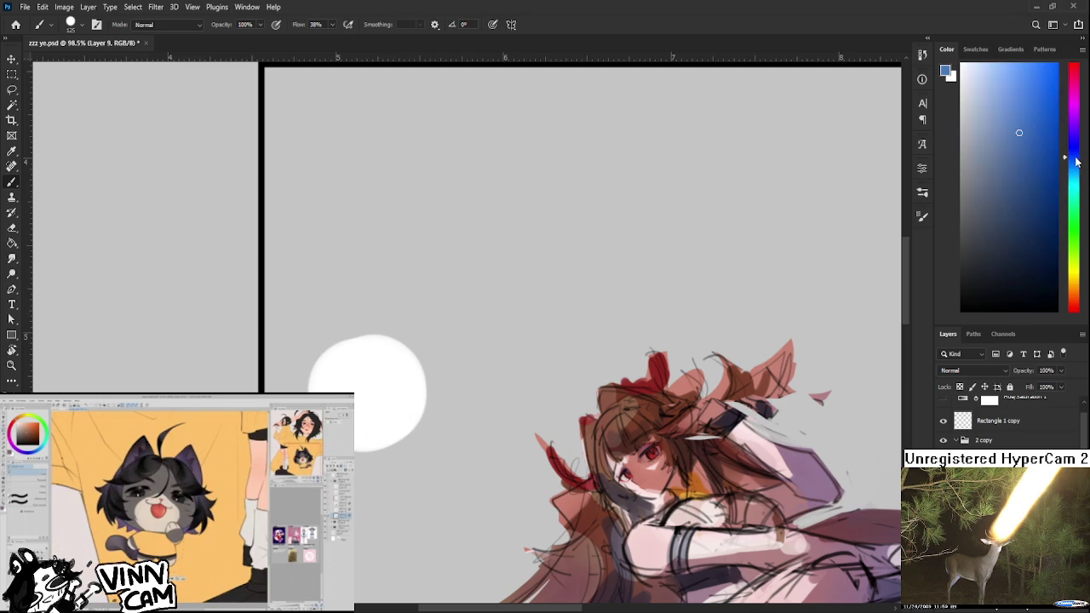
{"action": "left_click", "coordinate": [345, 400]}
{"action": "key", "text": "ctrl+z"}
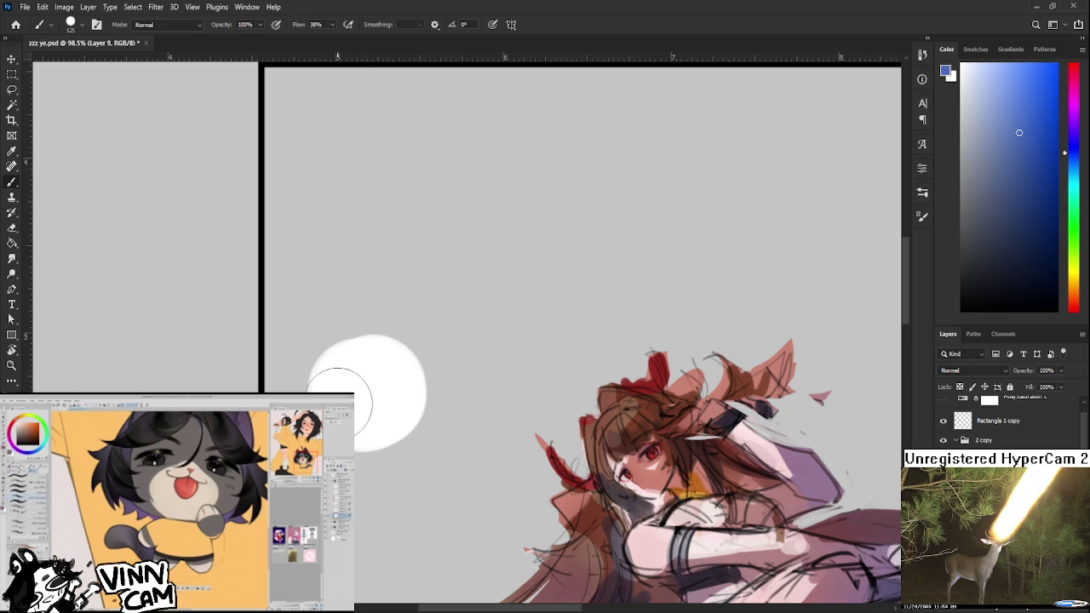
{"action": "left_click", "coordinate": [334, 395]}
{"action": "key", "text": "ctrl+z"}
{"action": "left_click", "coordinate": [354, 396]}
{"action": "left_click", "coordinate": [352, 402]}
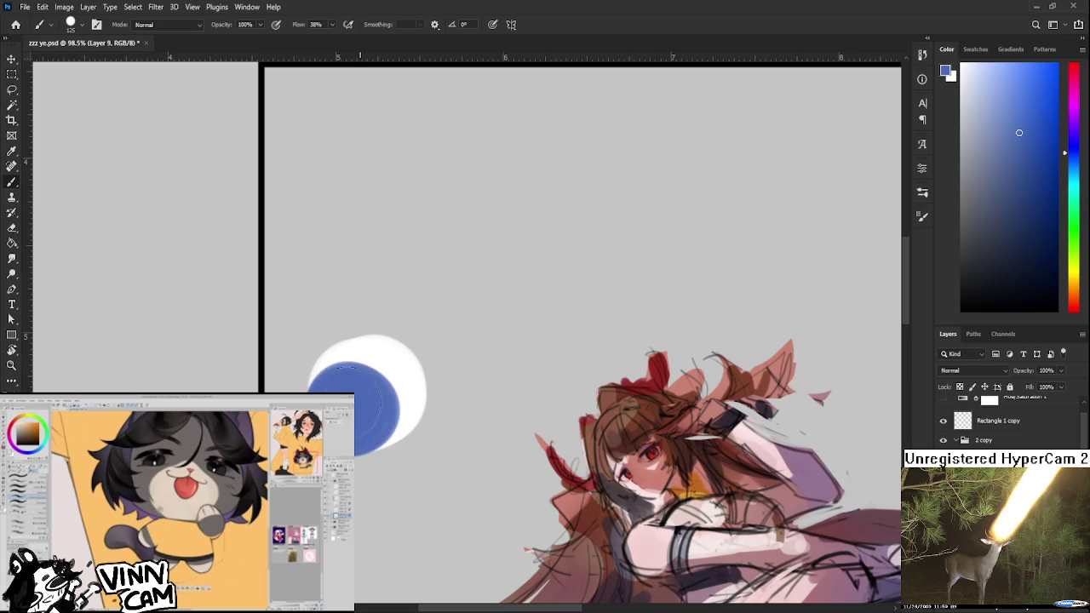
{"action": "left_click", "coordinate": [1005, 104]}
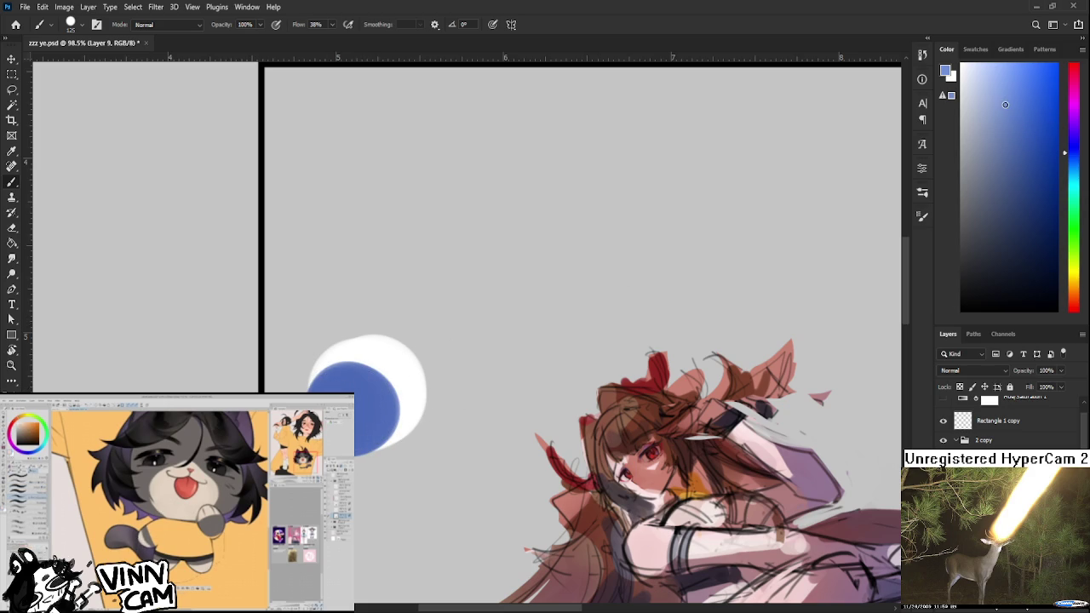
{"action": "left_click", "coordinate": [369, 398]}
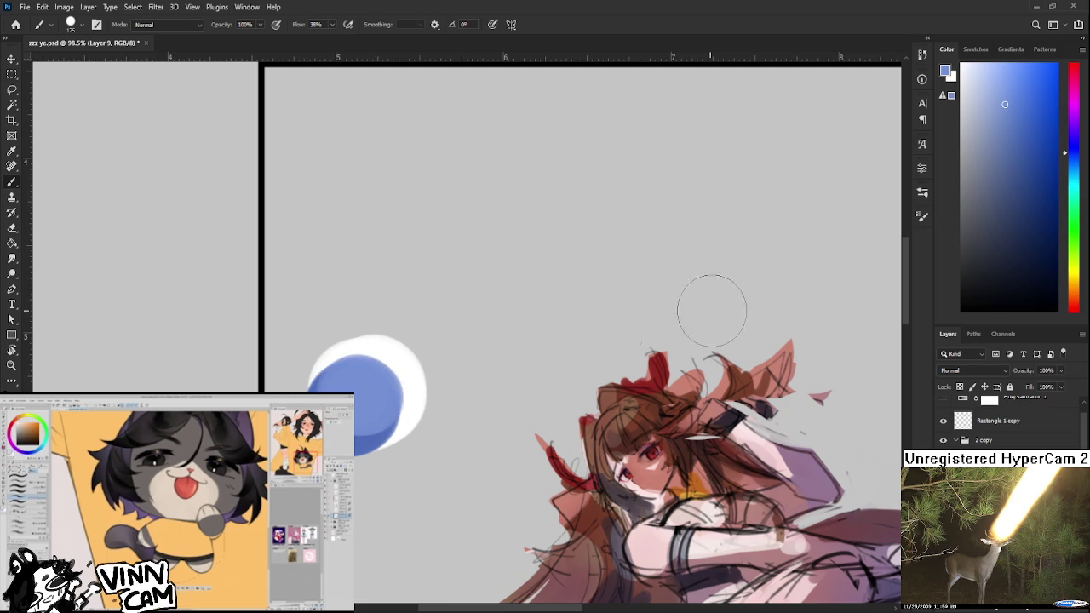
{"action": "left_click", "coordinate": [1042, 191]}
{"action": "key", "text": "bracketleft"}
{"action": "key", "text": "bracketleft"}
{"action": "key", "text": "bracketleft"}
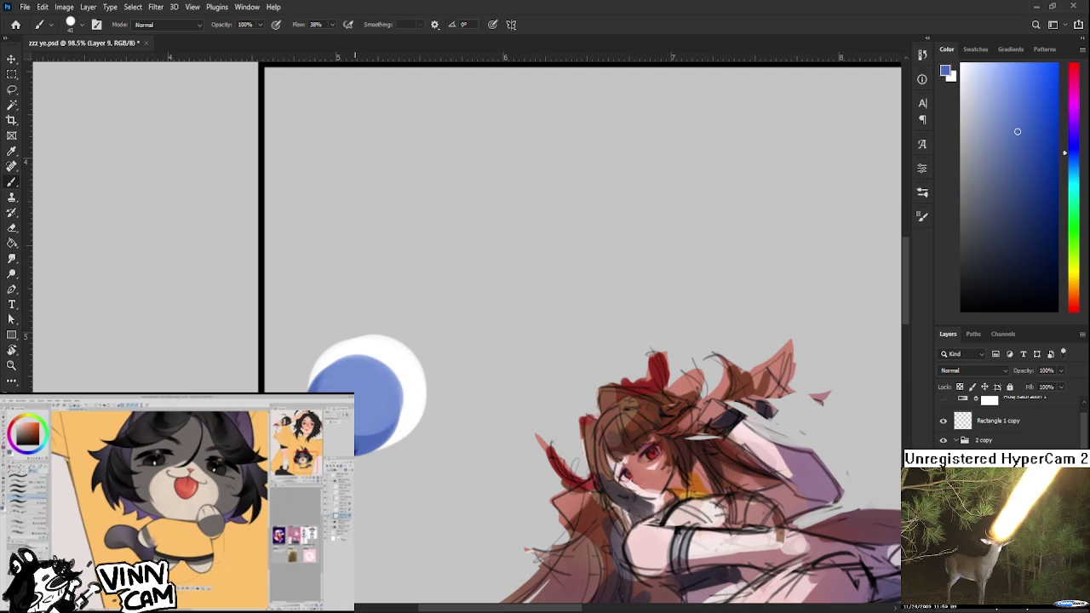
- Paint white over the sphere's right side and upper middle
{"action": "left_click", "coordinate": [389, 356], "text": "alt"}
{"action": "mouse_move", "coordinate": [389, 356]}
{"action": "left_mouse_down"}
{"action": "mouse_move", "coordinate": [382, 381]}
{"action": "mouse_move", "coordinate": [681, 361]}
{"action": "mouse_move", "coordinate": [690, 333]}
{"action": "mouse_move", "coordinate": [710, 353]}
{"action": "mouse_move", "coordinate": [673, 366]}
{"action": "mouse_move", "coordinate": [666, 298]}
{"action": "mouse_move", "coordinate": [613, 306]}
{"action": "mouse_move", "coordinate": [632, 309]}
{"action": "mouse_move", "coordinate": [587, 345]}
{"action": "mouse_move", "coordinate": [622, 383]}
{"action": "left_mouse_up"}
{"action": "key", "text": "ctrl+z"}
{"action": "left_click", "coordinate": [400, 380], "text": "alt"}
{"action": "left_click", "coordinate": [690, 332], "text": "alt"}
{"action": "left_click", "coordinate": [694, 334], "text": "alt"}
{"action": "left_click", "coordinate": [650, 344], "text": "alt"}
{"action": "left_click", "coordinate": [652, 333], "text": "alt"}
- Add blue at upper left and dark blue at lower left, softening the blue-white edge
{"action": "left_click", "coordinate": [622, 323], "text": "alt"}
{"action": "left_click", "coordinate": [651, 315], "text": "alt"}
{"action": "left_click", "coordinate": [634, 315], "text": "alt"}
{"action": "left_click", "coordinate": [608, 359], "text": "alt"}
{"action": "left_click", "coordinate": [630, 364], "text": "alt"}
{"action": "left_click", "coordinate": [655, 353], "text": "alt"}
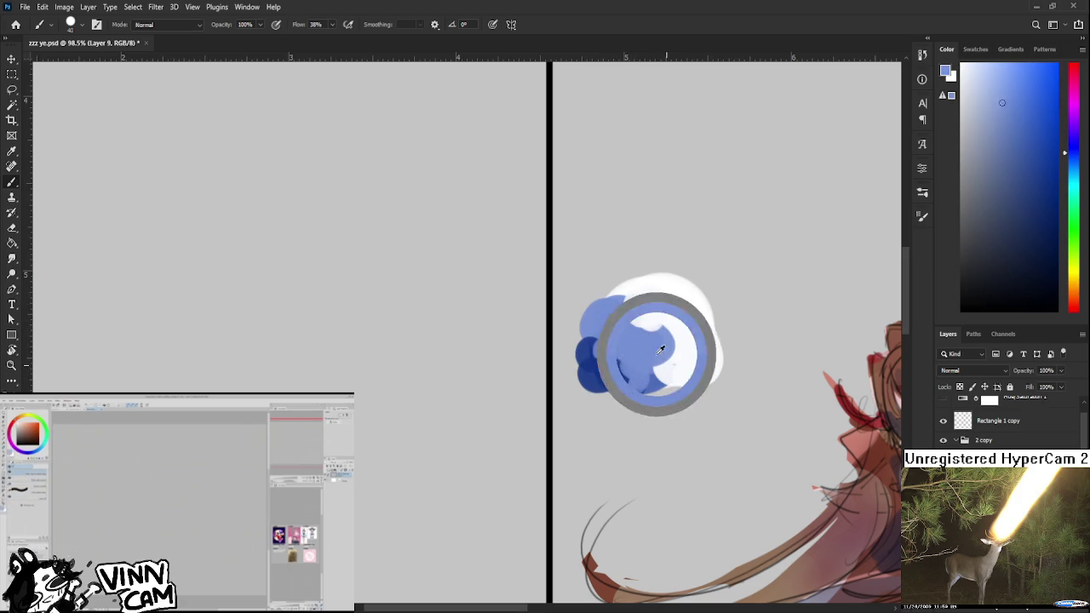
{"action": "left_click", "coordinate": [682, 350], "text": "alt"}
{"action": "mouse_move", "coordinate": [669, 323]}
{"action": "left_mouse_down"}
{"action": "mouse_move", "coordinate": [664, 354]}
{"action": "mouse_move", "coordinate": [668, 341]}
{"action": "mouse_move", "coordinate": [707, 365]}
{"action": "left_mouse_up"}
- Reshape the blue-white edge, then set black with a smaller brush
{"action": "left_click", "coordinate": [654, 342], "text": "alt"}
{"action": "left_click", "coordinate": [681, 349], "text": "alt"}
{"action": "left_click", "coordinate": [677, 351], "text": "alt"}
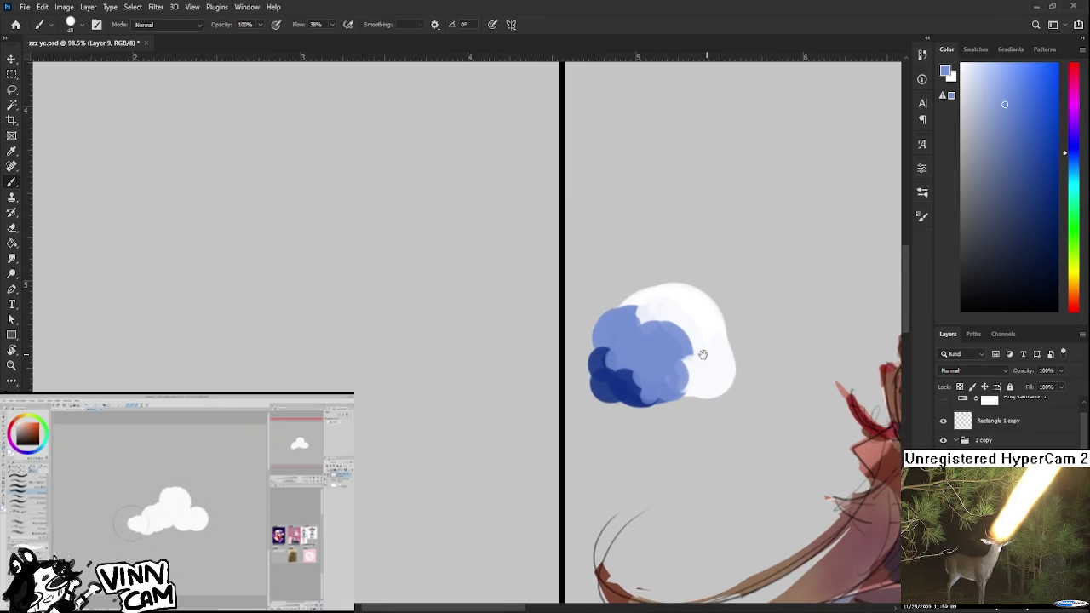
{"action": "left_click", "coordinate": [961, 310]}
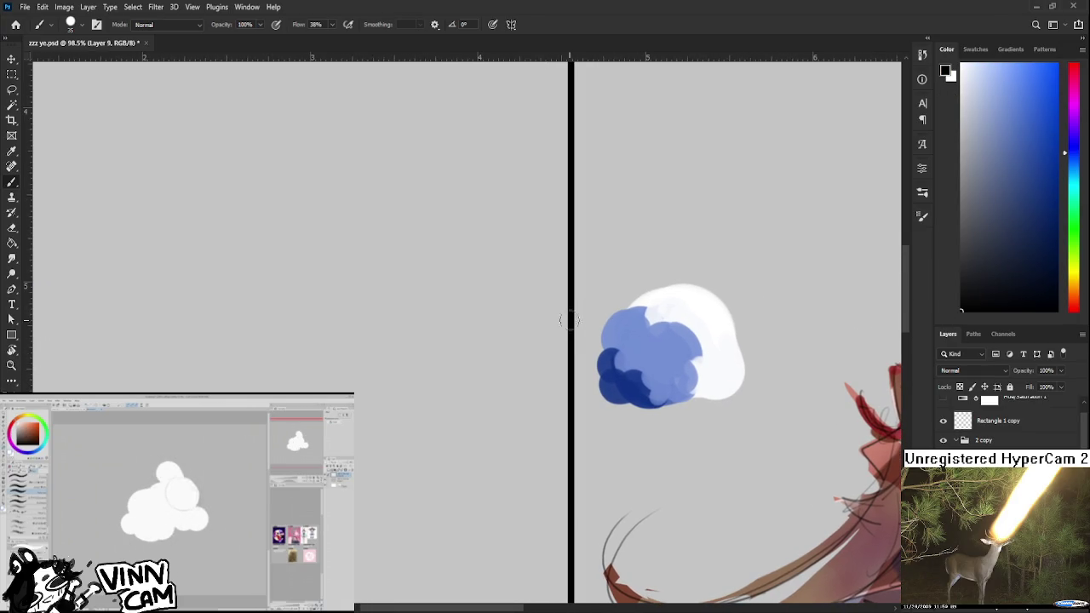
{"action": "key", "text": "bracketleft"}
{"action": "key", "text": "bracketleft"}
{"action": "key", "text": "bracketleft"}
- Sketch a dark cloud outline left of the blue cloud with left, top, right and bottom arcs
{"action": "left_click_drag", "start_coordinate": [475, 330], "coordinate": [477, 353]}
{"action": "mouse_move", "coordinate": [401, 367]}
{"action": "left_mouse_down"}
{"action": "mouse_move", "coordinate": [455, 361]}
{"action": "mouse_move", "coordinate": [395, 359]}
{"action": "mouse_move", "coordinate": [442, 403]}
{"action": "mouse_move", "coordinate": [458, 345]}
{"action": "mouse_move", "coordinate": [431, 433]}
{"action": "left_mouse_up"}
{"action": "key", "text": "ctrl+z"}
{"action": "key", "text": "ctrl+z"}
{"action": "key", "text": "ctrl+z"}
{"action": "key", "text": "ctrl+z"}
{"action": "mouse_move", "coordinate": [455, 349]}
{"action": "left_mouse_down"}
{"action": "mouse_move", "coordinate": [513, 336]}
{"action": "mouse_move", "coordinate": [490, 326]}
{"action": "mouse_move", "coordinate": [553, 400]}
{"action": "left_mouse_up"}
{"action": "key", "text": "ctrl+z"}
{"action": "key", "text": "ctrl+z"}
{"action": "left_click_drag", "start_coordinate": [514, 334], "coordinate": [559, 412]}
{"action": "mouse_move", "coordinate": [463, 364]}
{"action": "left_mouse_down"}
{"action": "mouse_move", "coordinate": [448, 445]}
{"action": "mouse_move", "coordinate": [473, 464]}
{"action": "left_mouse_up"}
{"action": "key", "text": "ctrl+z"}
{"action": "left_click_drag", "start_coordinate": [553, 430], "coordinate": [541, 455]}
{"action": "key", "text": "ctrl+z"}
{"action": "key", "text": "ctrl+z"}
{"action": "mouse_move", "coordinate": [471, 459]}
{"action": "left_mouse_down"}
{"action": "mouse_move", "coordinate": [455, 475]}
{"action": "mouse_move", "coordinate": [502, 487]}
{"action": "left_mouse_up"}
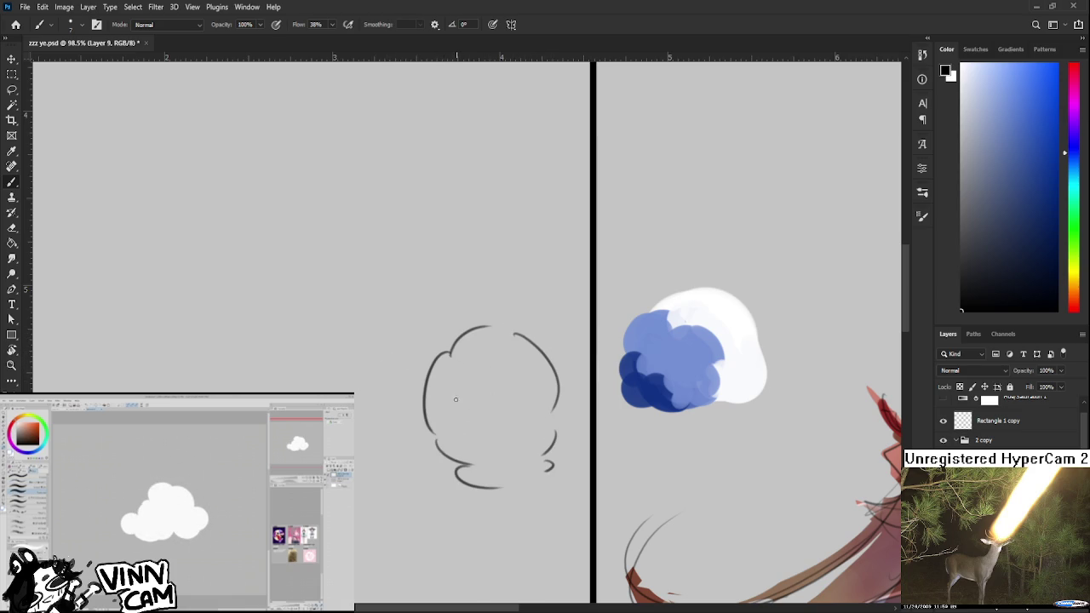
- Add small inner curls and curves inside the cloud outline
{"action": "left_click_drag", "start_coordinate": [463, 390], "coordinate": [452, 437]}
{"action": "key", "text": "ctrl+z"}
{"action": "left_click_drag", "start_coordinate": [469, 366], "coordinate": [460, 390]}
{"action": "left_click_drag", "start_coordinate": [488, 357], "coordinate": [494, 346]}
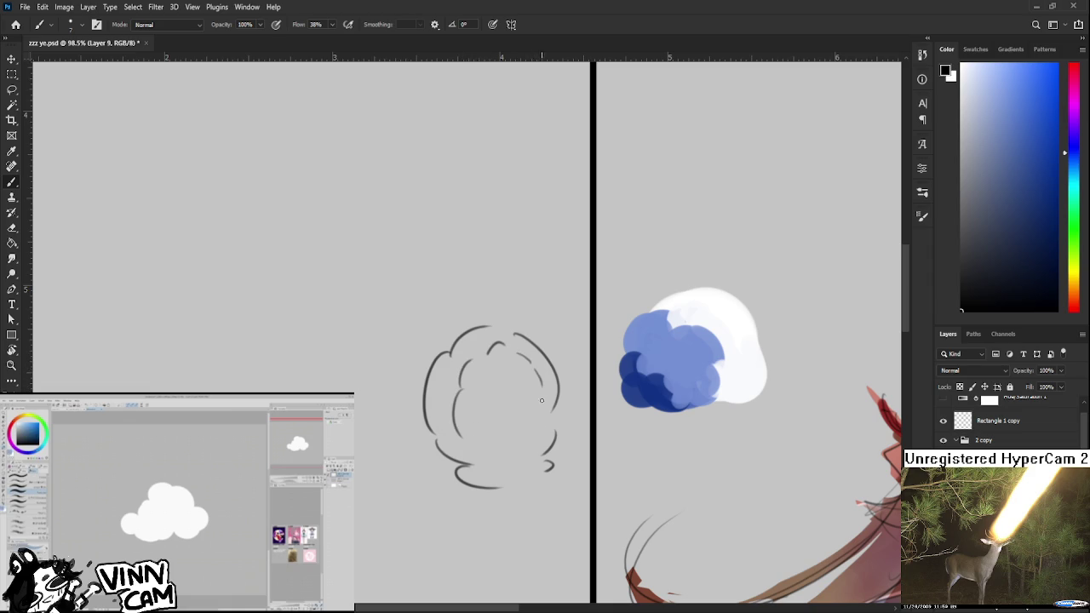
{"action": "left_click_drag", "start_coordinate": [464, 361], "coordinate": [453, 389]}
{"action": "key", "text": "ctrl+z"}
{"action": "scroll", "coordinate": [646, 333], "scroll_direction": "right", "scroll_amount": 2}
- Draw a dark blue arc across the top of the blue cloud
{"action": "mouse_move", "coordinate": [625, 337]}
{"action": "left_mouse_down"}
{"action": "mouse_move", "coordinate": [669, 328]}
{"action": "mouse_move", "coordinate": [639, 331]}
{"action": "left_mouse_up"}
{"action": "key", "text": "ctrl+z"}
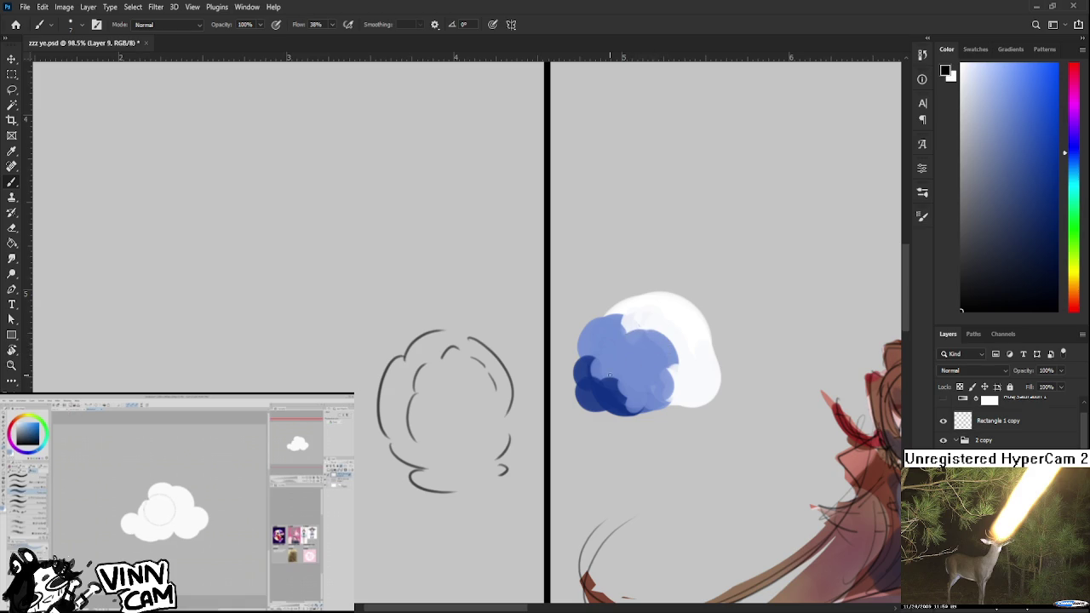
{"action": "left_click", "coordinate": [617, 376], "text": "alt"}
{"action": "mouse_move", "coordinate": [625, 335]}
{"action": "left_mouse_down"}
{"action": "mouse_move", "coordinate": [658, 331]}
{"action": "mouse_move", "coordinate": [667, 341]}
{"action": "left_mouse_up"}
{"action": "key", "text": "ctrl+z"}
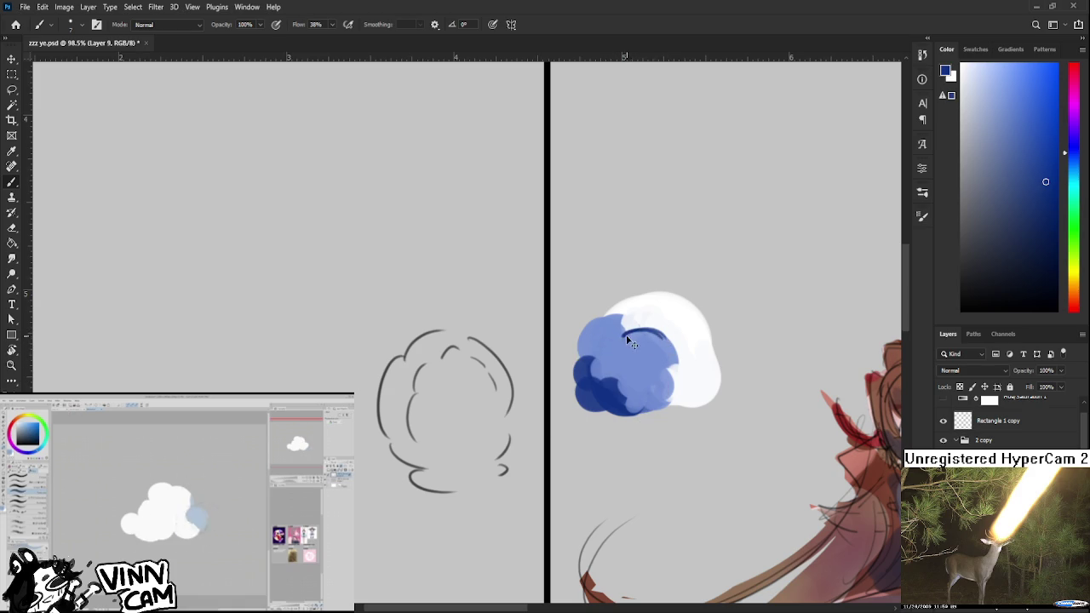
{"action": "key", "text": "ctrl+z"}
{"action": "key", "text": "ctrl+z"}
{"action": "left_click_drag", "start_coordinate": [621, 332], "coordinate": [667, 333]}
{"action": "left_click", "coordinate": [622, 316], "text": "alt"}
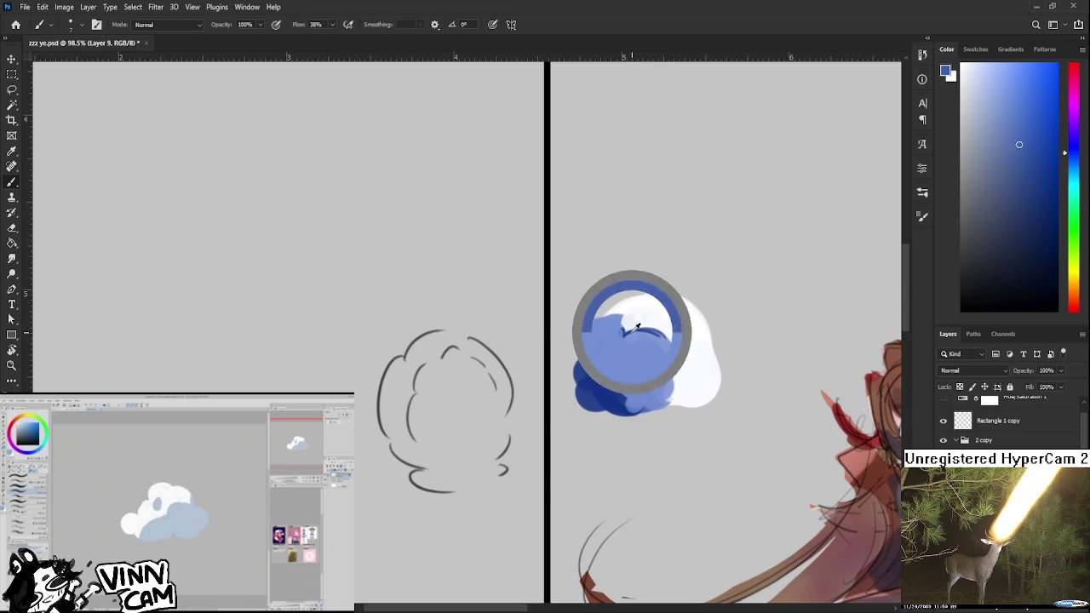
{"action": "left_click", "coordinate": [662, 337], "text": "alt"}
{"action": "left_click", "coordinate": [644, 331], "text": "alt"}
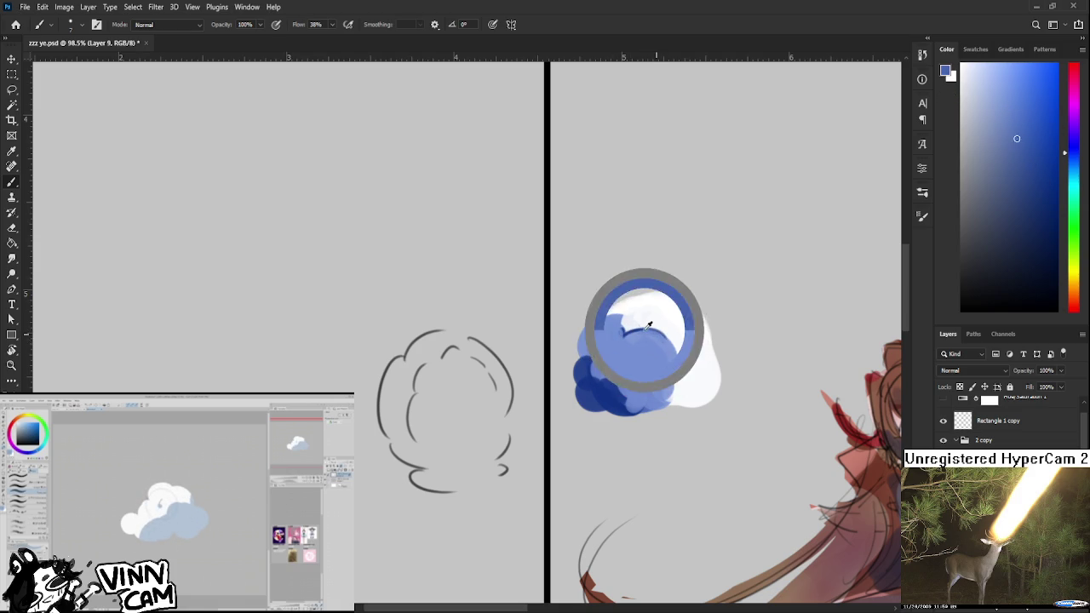
- Dab sampled dark blue on the cloud's lower left, then enlarge the brush to 100
{"action": "left_click", "coordinate": [664, 388], "text": "alt"}
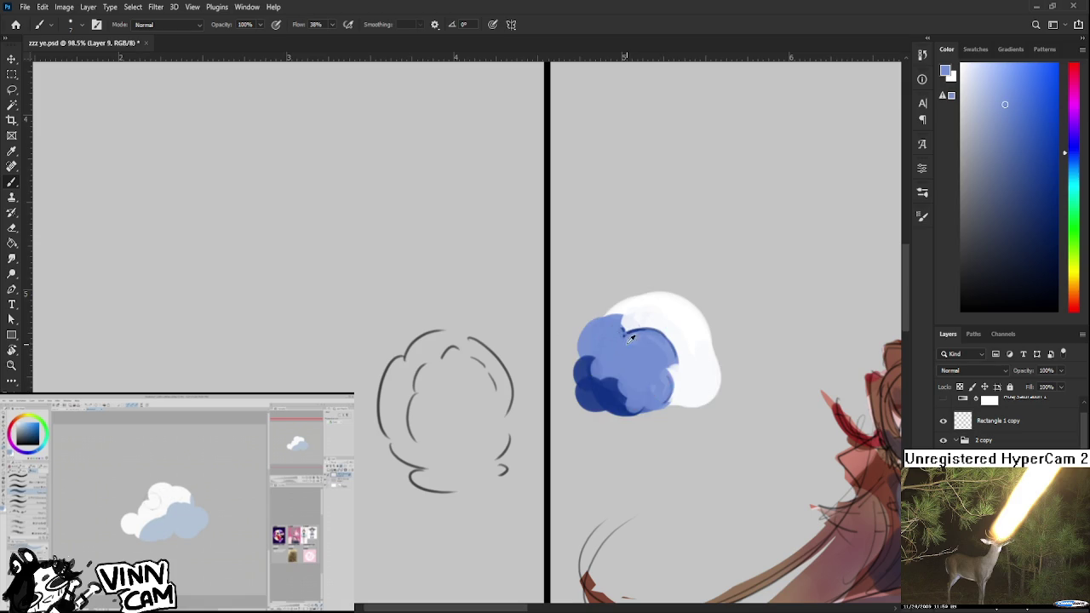
{"action": "left_click", "coordinate": [608, 393], "text": "alt"}
{"action": "left_click_drag", "start_coordinate": [600, 374], "coordinate": [610, 386]}
{"action": "left_click", "coordinate": [626, 323], "text": "alt"}
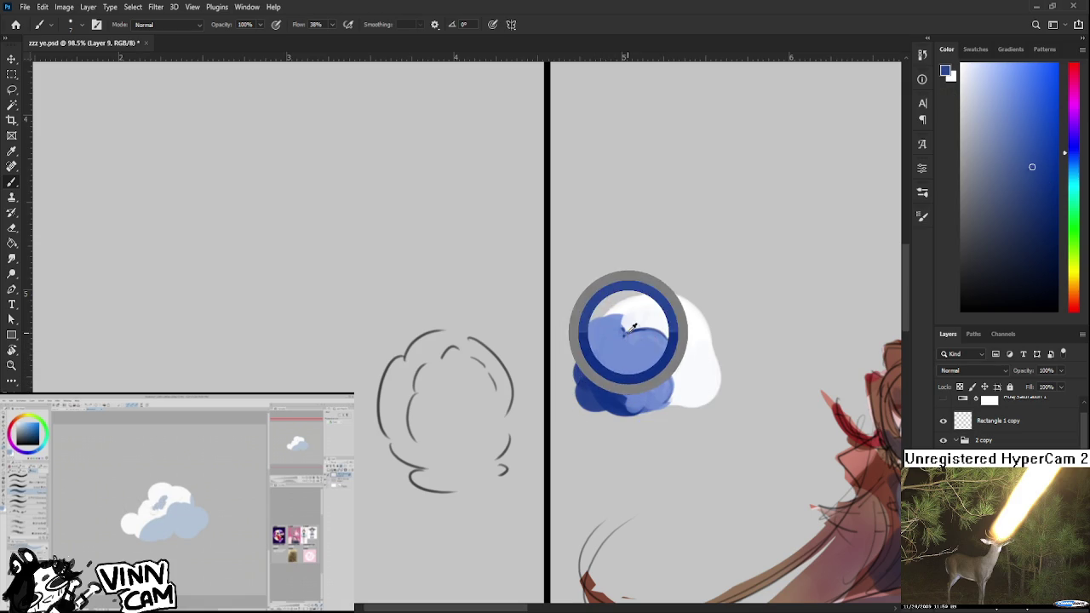
{"action": "left_click", "coordinate": [609, 328], "text": "alt"}
{"action": "left_click", "coordinate": [622, 336], "text": "alt"}
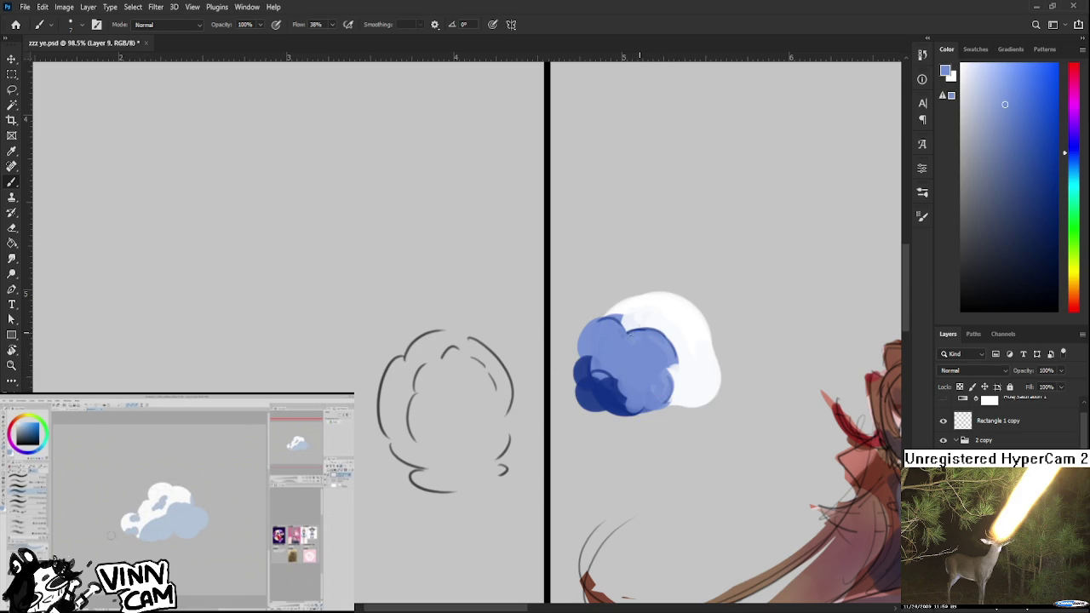
{"action": "left_click_drag", "start_coordinate": [628, 346], "coordinate": [658, 336]}
{"action": "left_click", "coordinate": [651, 368], "text": "alt"}
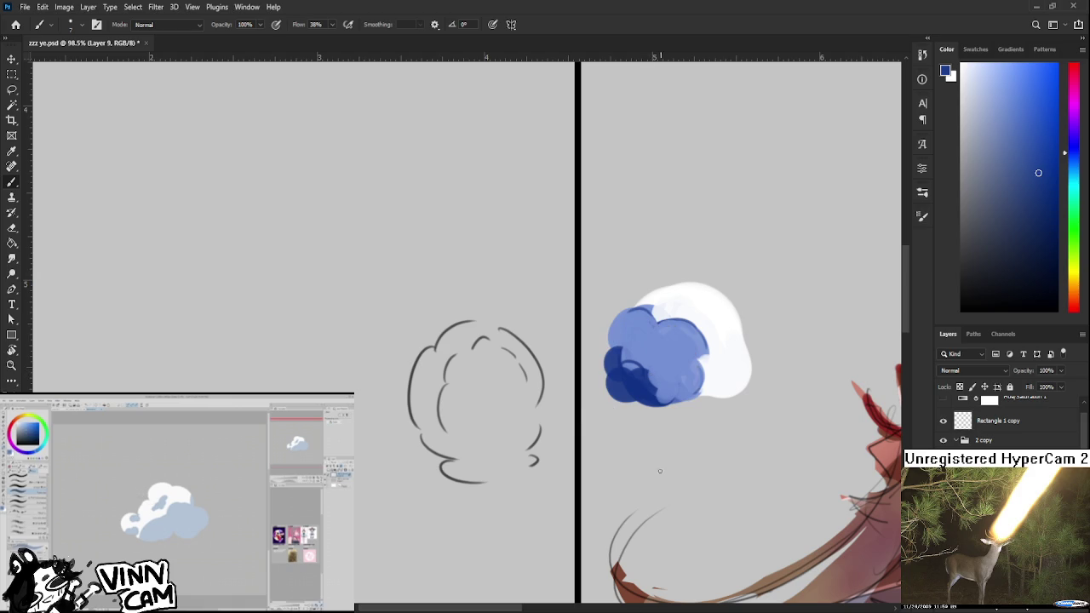
{"action": "left_click", "coordinate": [663, 340], "text": "alt"}
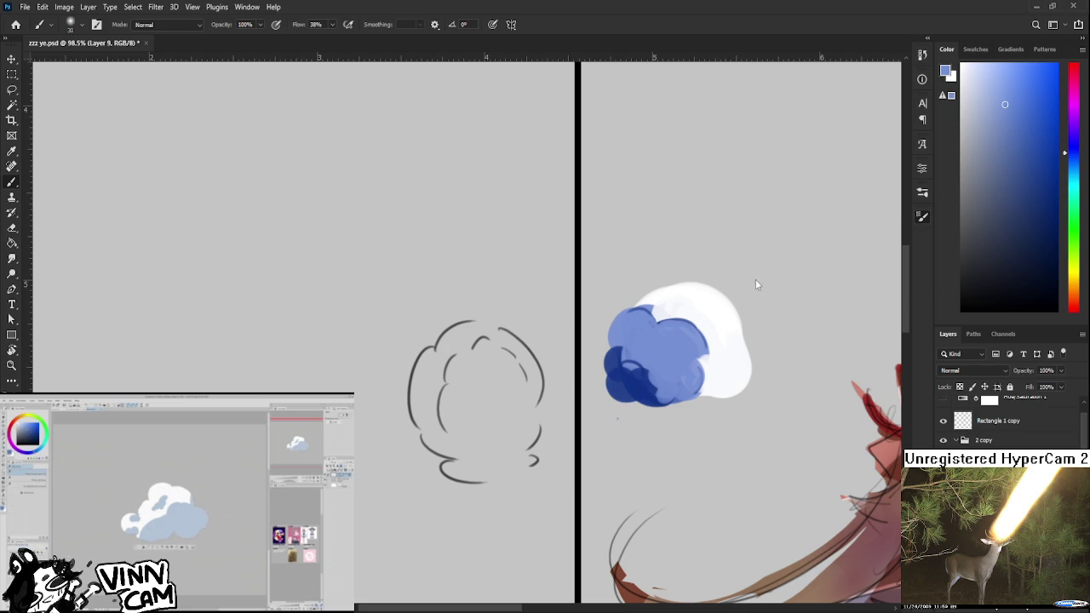
{"action": "left_click", "coordinate": [644, 379], "text": "alt"}
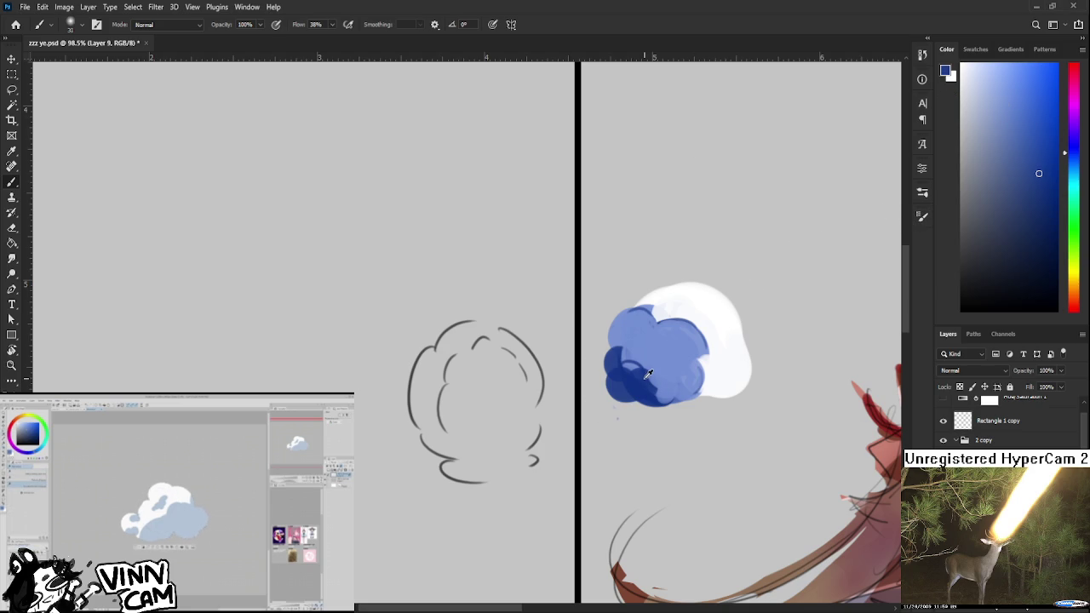
{"action": "right_click", "coordinate": [634, 365], "text": "alt"}
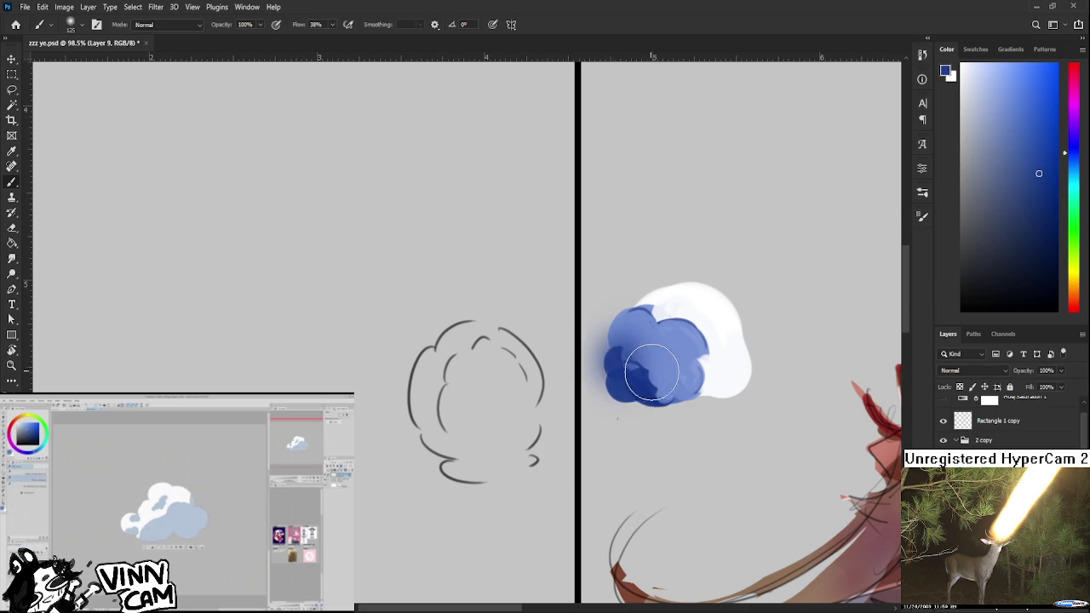
- Blend the blue cloud strokes, lighter on top and darker toward the lower right
{"action": "mouse_move", "coordinate": [634, 364]}
{"action": "left_mouse_down"}
{"action": "mouse_move", "coordinate": [630, 374]}
{"action": "mouse_move", "coordinate": [647, 374]}
{"action": "left_mouse_up"}
{"action": "mouse_move", "coordinate": [613, 340]}
{"action": "left_mouse_down"}
{"action": "mouse_move", "coordinate": [647, 387]}
{"action": "mouse_move", "coordinate": [673, 396]}
{"action": "left_mouse_up"}
{"action": "left_click", "coordinate": [655, 340], "text": "alt"}
{"action": "mouse_move", "coordinate": [655, 341]}
{"action": "left_mouse_down"}
{"action": "mouse_move", "coordinate": [651, 391]}
{"action": "mouse_move", "coordinate": [681, 400]}
{"action": "mouse_move", "coordinate": [669, 387]}
{"action": "left_mouse_up"}
{"action": "left_click", "coordinate": [624, 371], "text": "alt"}
{"action": "left_click", "coordinate": [674, 387], "text": "alt"}
{"action": "left_click", "coordinate": [688, 372], "text": "alt"}
{"action": "left_click", "coordinate": [720, 367], "text": "alt"}
- Blend sampled white into the cloud's mid-top, then paint its top left solid blue
{"action": "left_click", "coordinate": [700, 348], "text": "alt"}
{"action": "left_click", "coordinate": [721, 356], "text": "alt"}
{"action": "left_click", "coordinate": [717, 317], "text": "alt"}
{"action": "left_click_drag", "start_coordinate": [685, 328], "coordinate": [702, 341]}
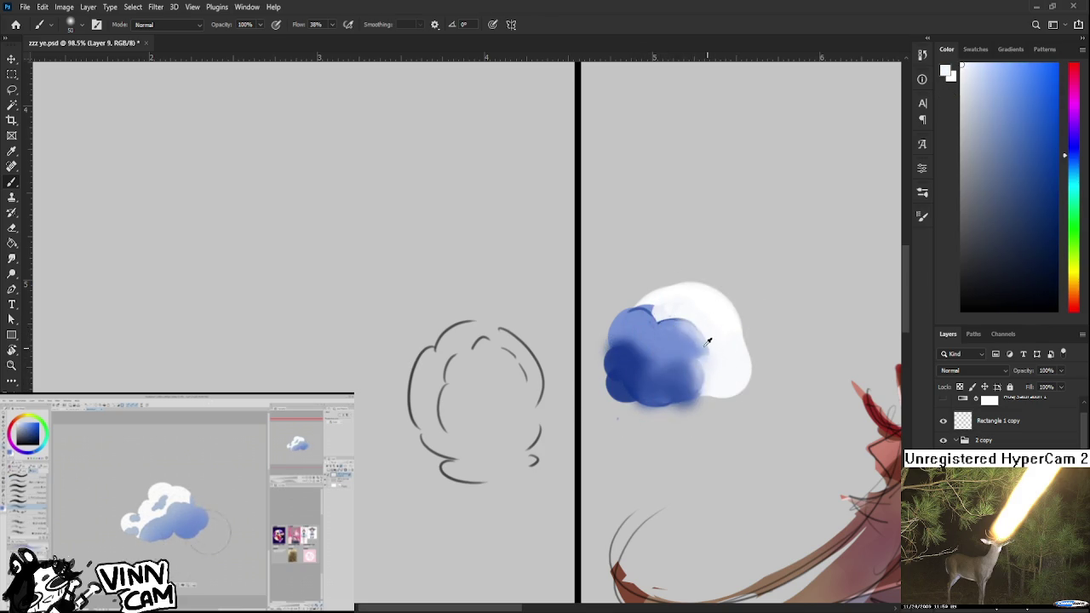
{"action": "left_click", "coordinate": [674, 302], "text": "alt"}
{"action": "left_click", "coordinate": [636, 336], "text": "alt"}
{"action": "left_click", "coordinate": [679, 343], "text": "alt"}
{"action": "left_click_drag", "start_coordinate": [634, 375], "coordinate": [651, 350]}
- Pick a lighter blue in the colour picker and stroke it over the cloud's blue
{"action": "left_click", "coordinate": [630, 377], "text": "alt"}
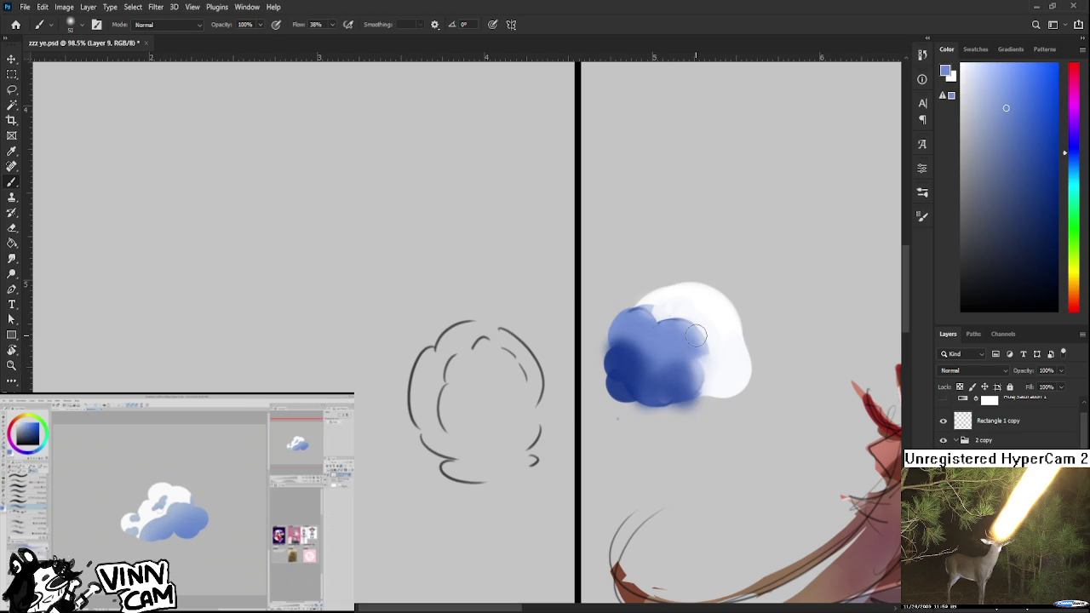
{"action": "left_click", "coordinate": [693, 305], "text": "alt"}
{"action": "left_click", "coordinate": [674, 338], "text": "alt"}
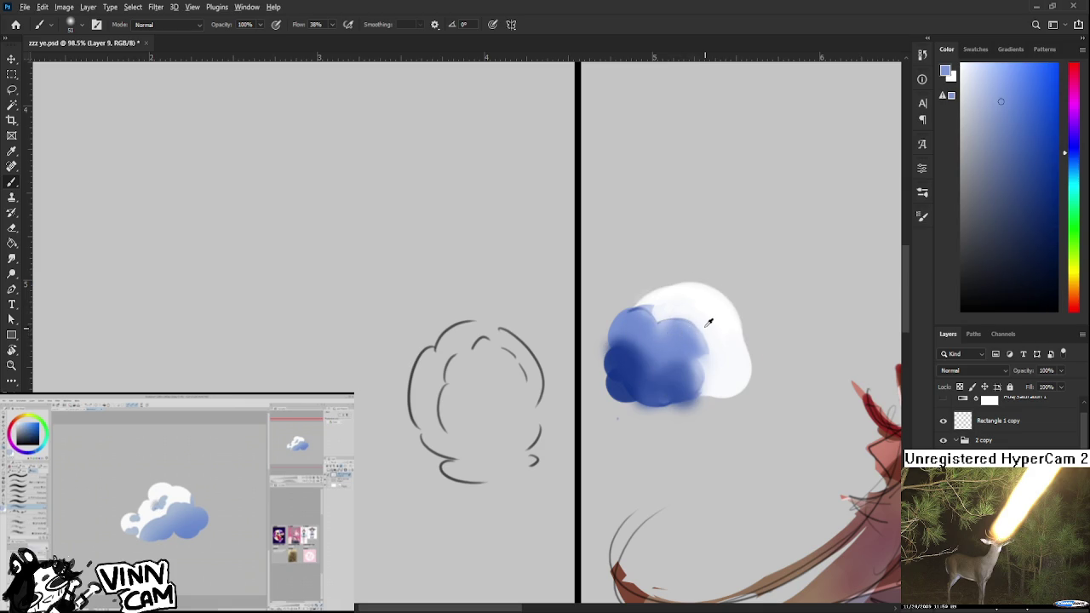
{"action": "left_click", "coordinate": [682, 342], "text": "alt"}
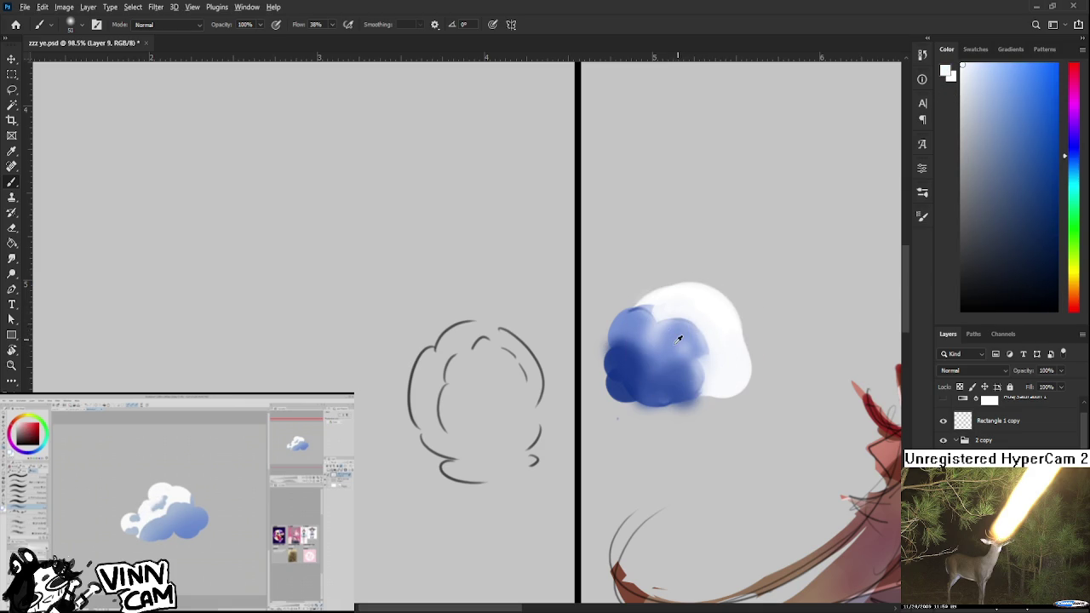
{"action": "left_click", "coordinate": [680, 337], "text": "alt"}
{"action": "left_click", "coordinate": [681, 304], "text": "alt"}
{"action": "left_click", "coordinate": [663, 344], "text": "alt"}
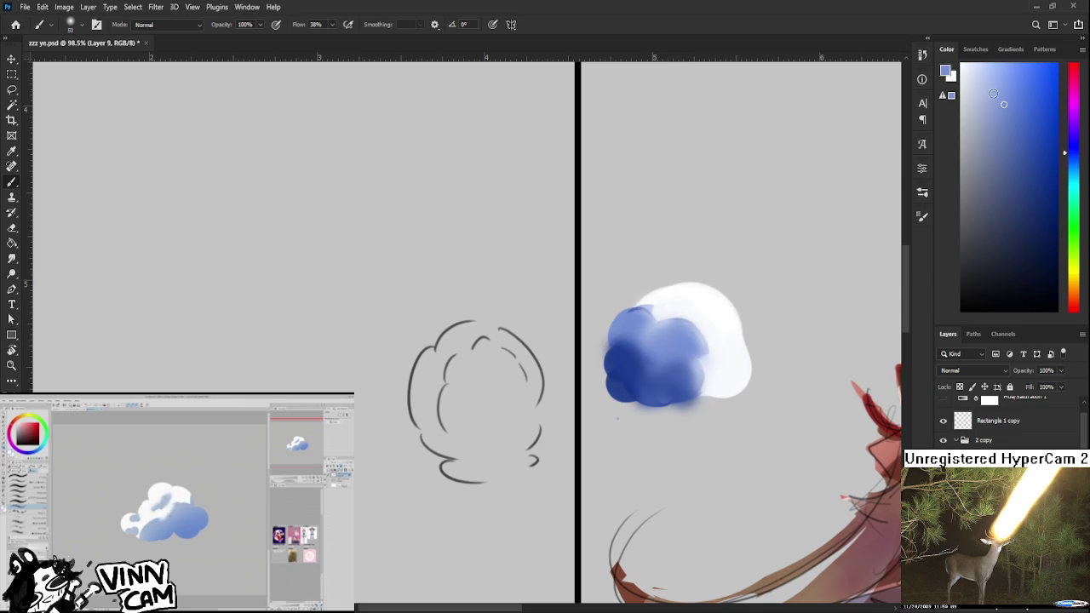
{"action": "left_click_drag", "start_coordinate": [1070, 152], "coordinate": [1070, 158]}
{"action": "left_click", "coordinate": [1030, 88]}
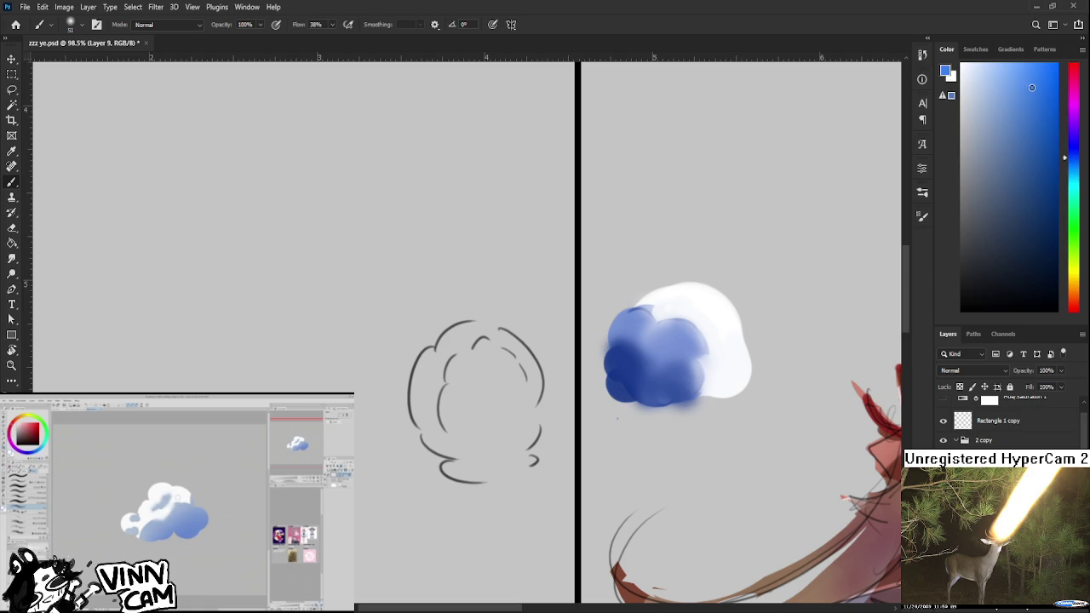
{"action": "left_click_drag", "start_coordinate": [656, 337], "coordinate": [705, 368]}
- Soften the cloud's blue edge with sampled white, then resample a medium blue
{"action": "left_click", "coordinate": [677, 364], "text": "alt"}
{"action": "left_click", "coordinate": [711, 370], "text": "alt"}
{"action": "left_click", "coordinate": [713, 374], "text": "alt"}
{"action": "left_click", "coordinate": [728, 357], "text": "alt"}
{"action": "left_click", "coordinate": [734, 342], "text": "alt"}
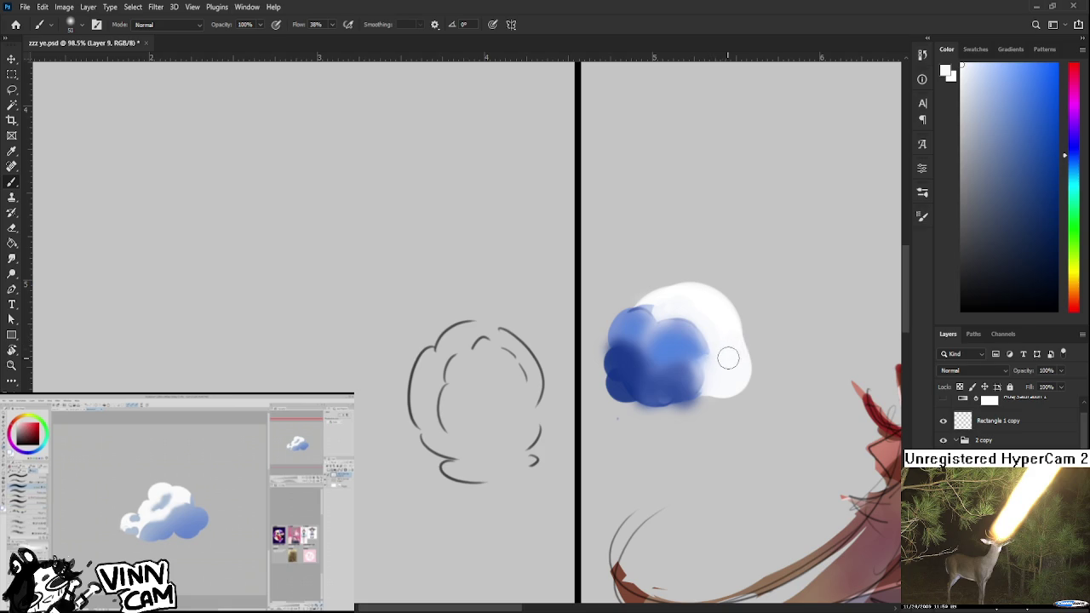
{"action": "left_click_drag", "start_coordinate": [730, 357], "coordinate": [704, 359]}
{"action": "left_click", "coordinate": [730, 362], "text": "alt"}
{"action": "left_click_drag", "start_coordinate": [729, 362], "coordinate": [732, 352]}
{"action": "left_click", "coordinate": [638, 365], "text": "alt"}
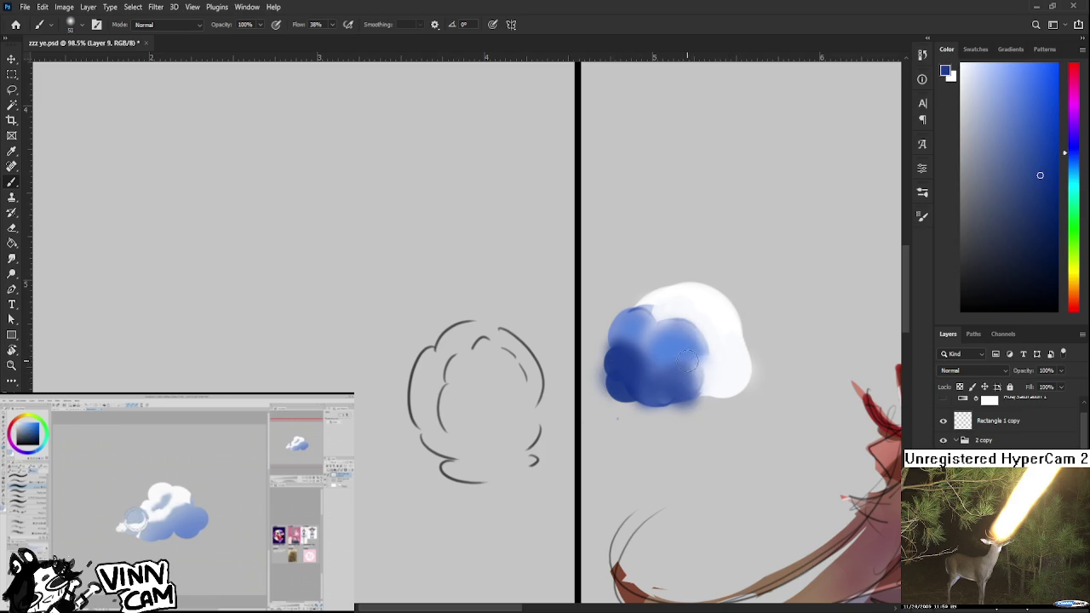
- Lasso the blob's left side and paint darker blue over it
{"action": "key", "text": "l"}
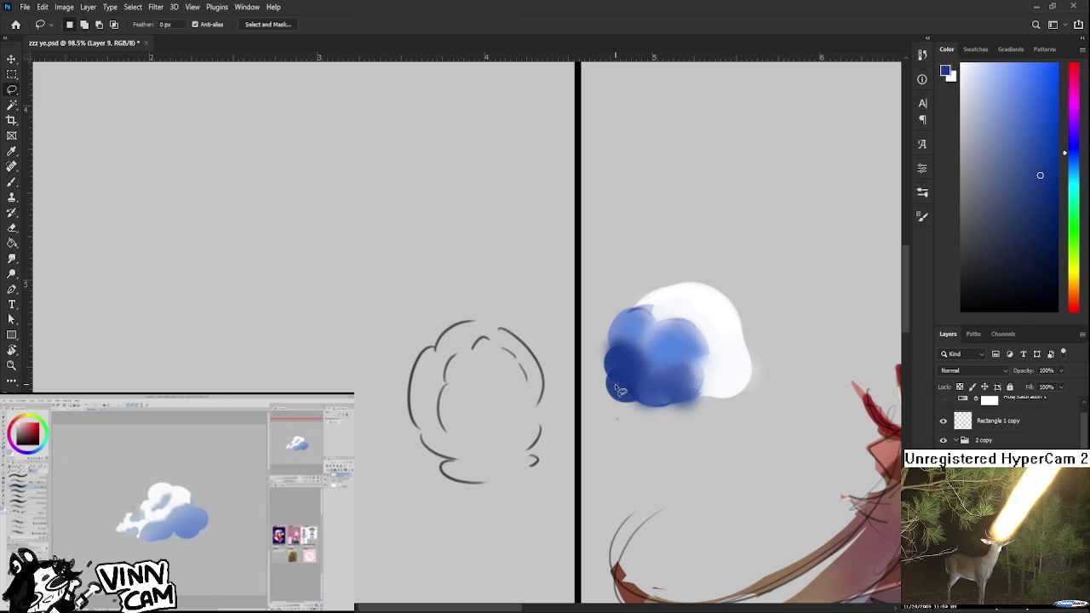
{"action": "left_click_drag", "start_coordinate": [619, 388], "coordinate": [613, 387]}
{"action": "key", "text": "b"}
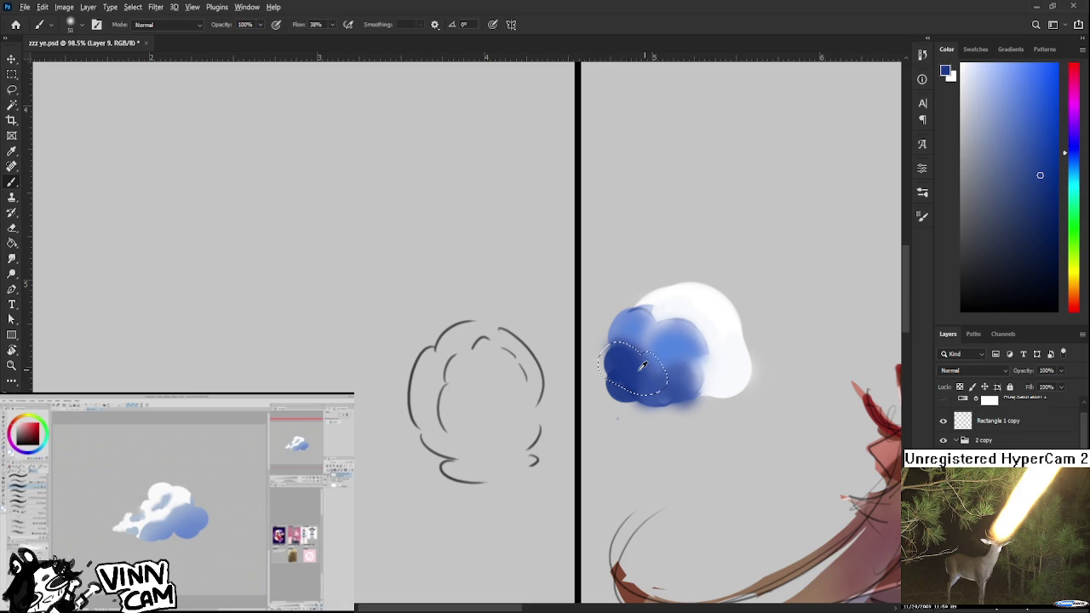
{"action": "left_click", "coordinate": [647, 361], "text": "alt"}
{"action": "key", "text": "ctrl+d"}
{"action": "mouse_move", "coordinate": [644, 364]}
{"action": "left_mouse_down"}
{"action": "mouse_move", "coordinate": [625, 369]}
{"action": "mouse_move", "coordinate": [671, 352]}
{"action": "left_mouse_up"}
- Sample a lighter blue from the cloud and set brush opacity to 63%
{"action": "left_click", "coordinate": [671, 352], "text": "alt"}
{"action": "left_click", "coordinate": [661, 360], "text": "alt"}
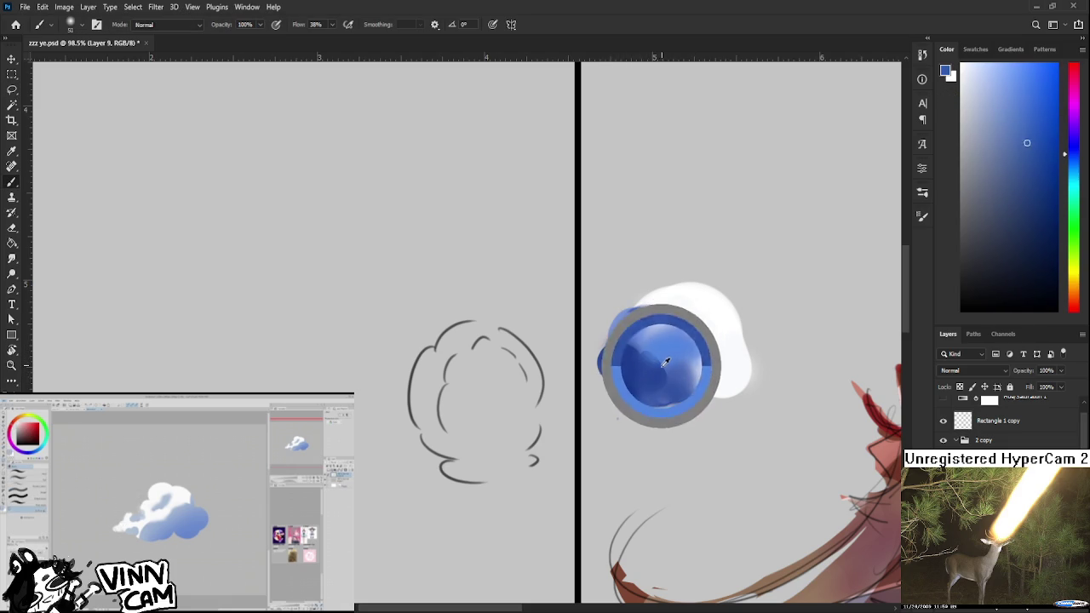
{"action": "left_click", "coordinate": [640, 336], "text": "alt"}
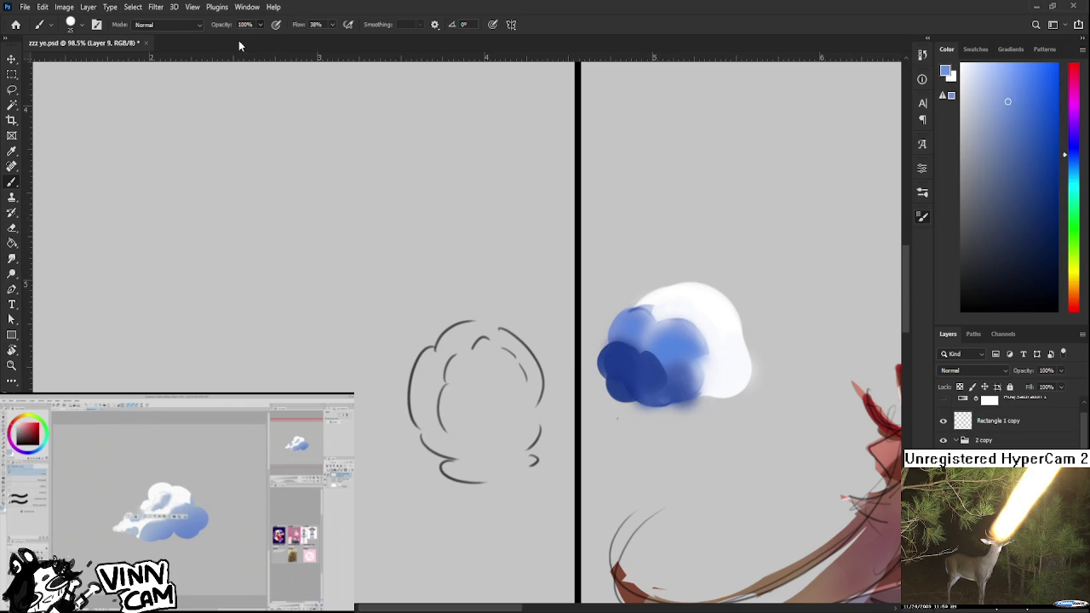
{"action": "type", "text": "52"}
{"action": "key", "text": "6"}
{"action": "key", "text": "3"}
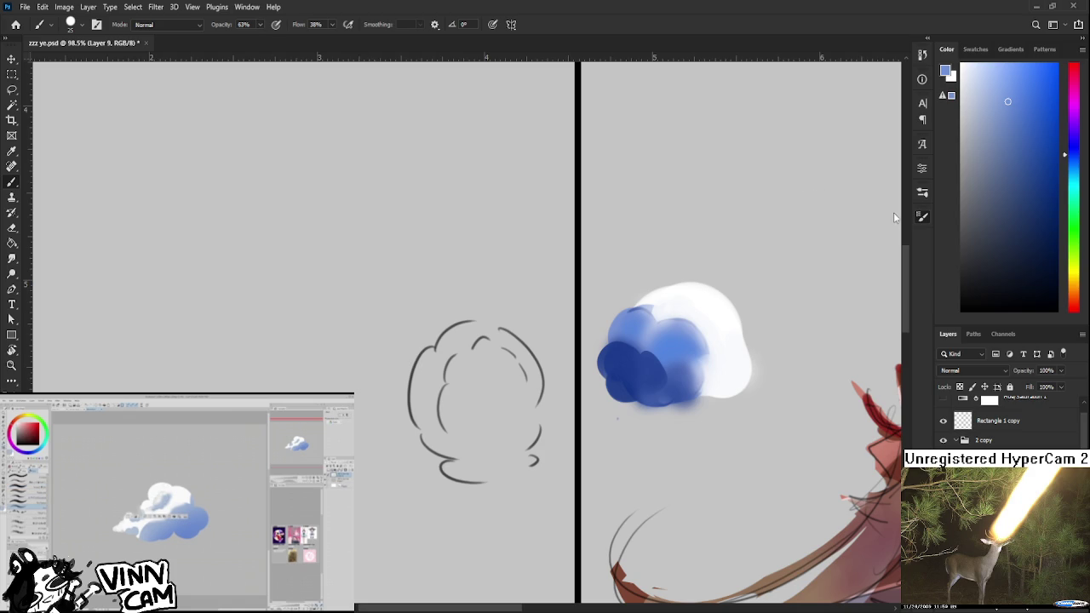
- Alt-click around the lower-left cloud to settle on its dark navy blue
{"action": "left_click", "coordinate": [670, 366], "text": "alt"}
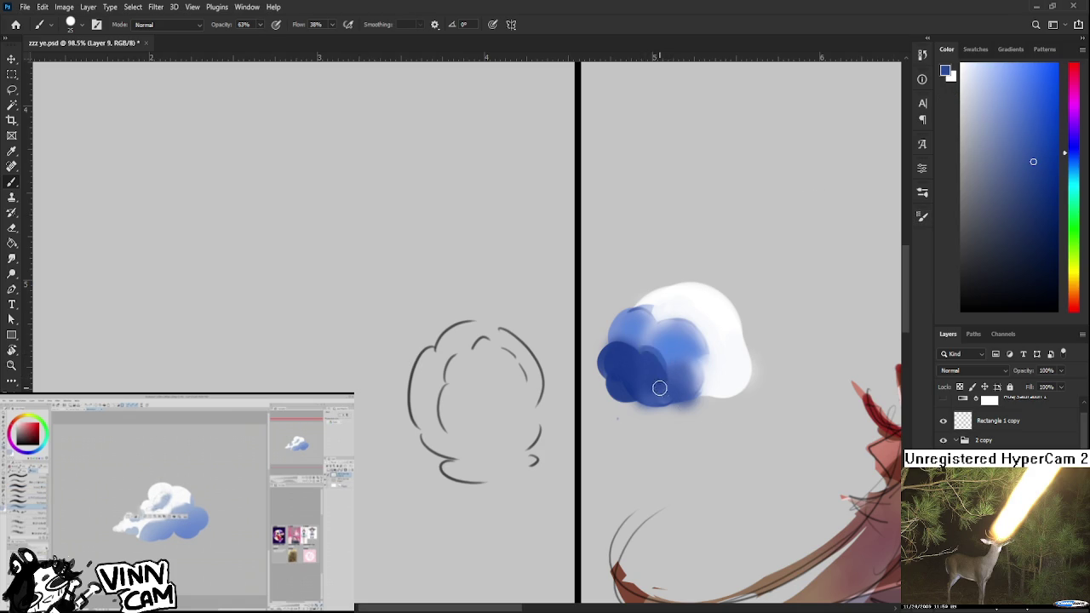
{"action": "left_click", "coordinate": [640, 351], "text": "alt"}
{"action": "left_click", "coordinate": [650, 352], "text": "alt"}
{"action": "left_click", "coordinate": [653, 352], "text": "alt"}
{"action": "left_click", "coordinate": [653, 352], "text": "alt"}
{"action": "left_click", "coordinate": [652, 355], "text": "alt"}
{"action": "left_click", "coordinate": [661, 363], "text": "alt"}
{"action": "left_click", "coordinate": [639, 388], "text": "alt"}
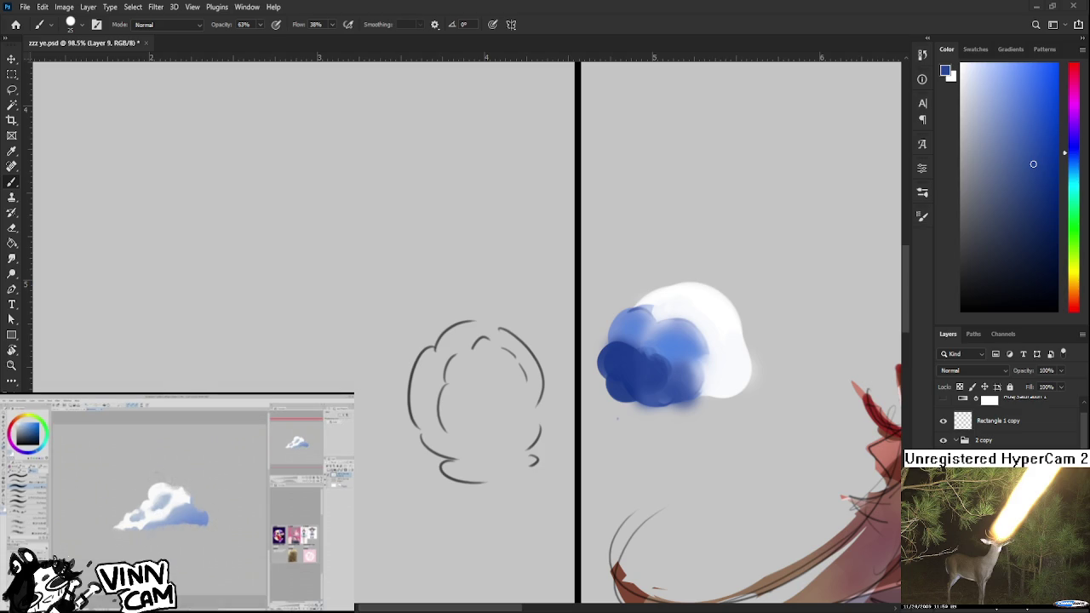
{"action": "scroll", "coordinate": [686, 357], "scroll_direction": "up", "scroll_amount": 2}
- Paint sampled blues into the cloud's middle and along its lower-right edge
{"action": "left_click_drag", "start_coordinate": [692, 358], "coordinate": [707, 384]}
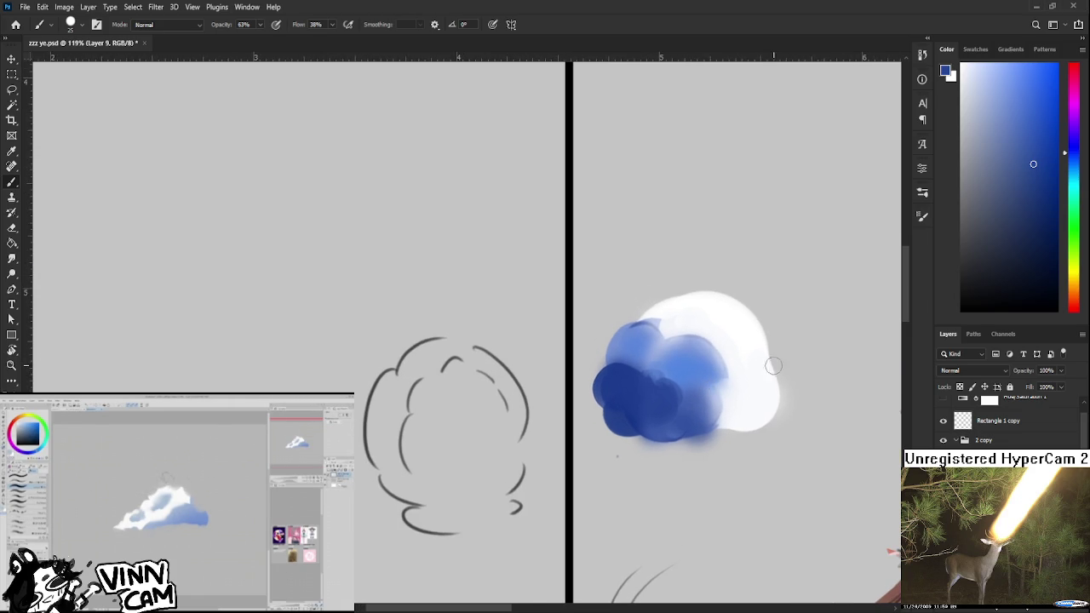
{"action": "left_click", "coordinate": [734, 367], "text": "alt"}
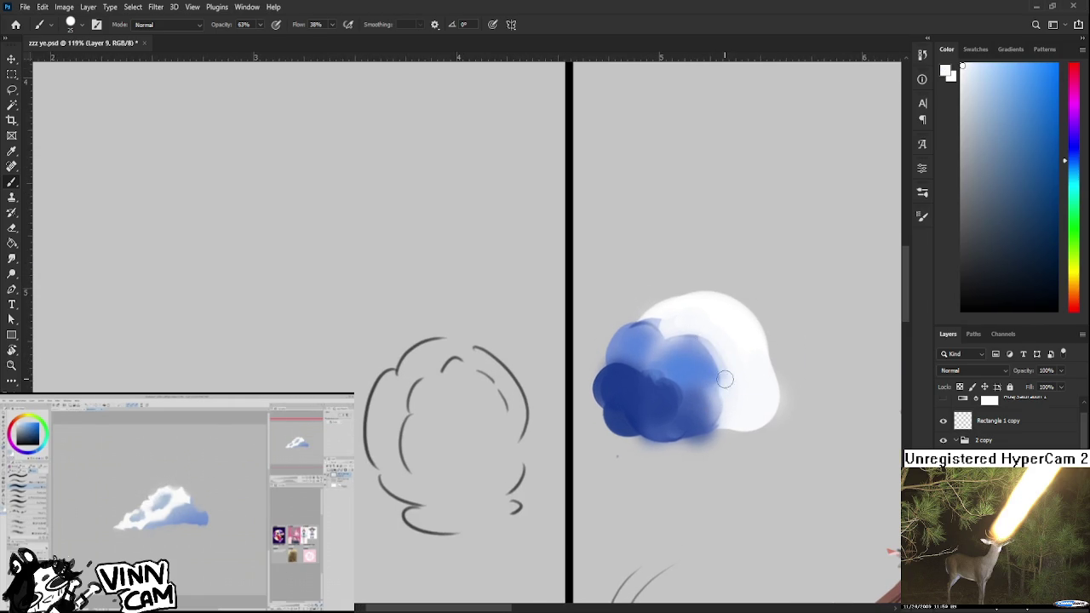
{"action": "left_click", "coordinate": [715, 375], "text": "alt"}
{"action": "left_click", "coordinate": [710, 382], "text": "alt"}
{"action": "left_click_drag", "start_coordinate": [702, 340], "coordinate": [720, 390]}
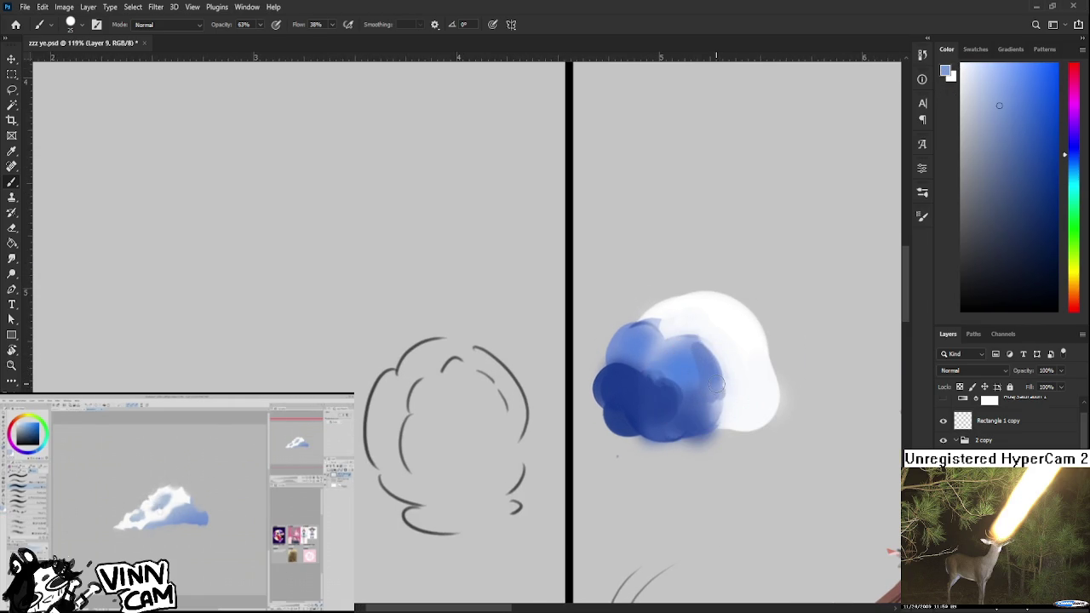
{"action": "left_click", "coordinate": [715, 408], "text": "alt"}
{"action": "left_click_drag", "start_coordinate": [725, 418], "coordinate": [721, 397]}
{"action": "left_click", "coordinate": [745, 405], "text": "alt"}
{"action": "left_click", "coordinate": [730, 403], "text": "alt"}
{"action": "left_click_drag", "start_coordinate": [734, 422], "coordinate": [746, 397]}
- Add a lighter blue stroke across the cloud's centre
{"action": "left_click", "coordinate": [730, 387], "text": "alt"}
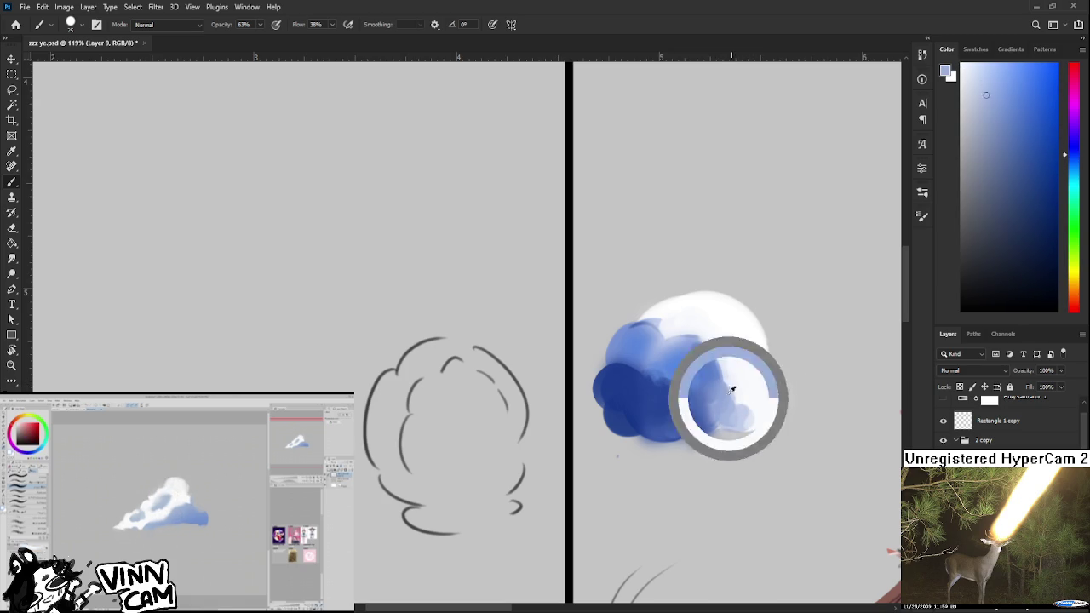
{"action": "left_click", "coordinate": [710, 366], "text": "alt"}
{"action": "left_click", "coordinate": [703, 368], "text": "alt"}
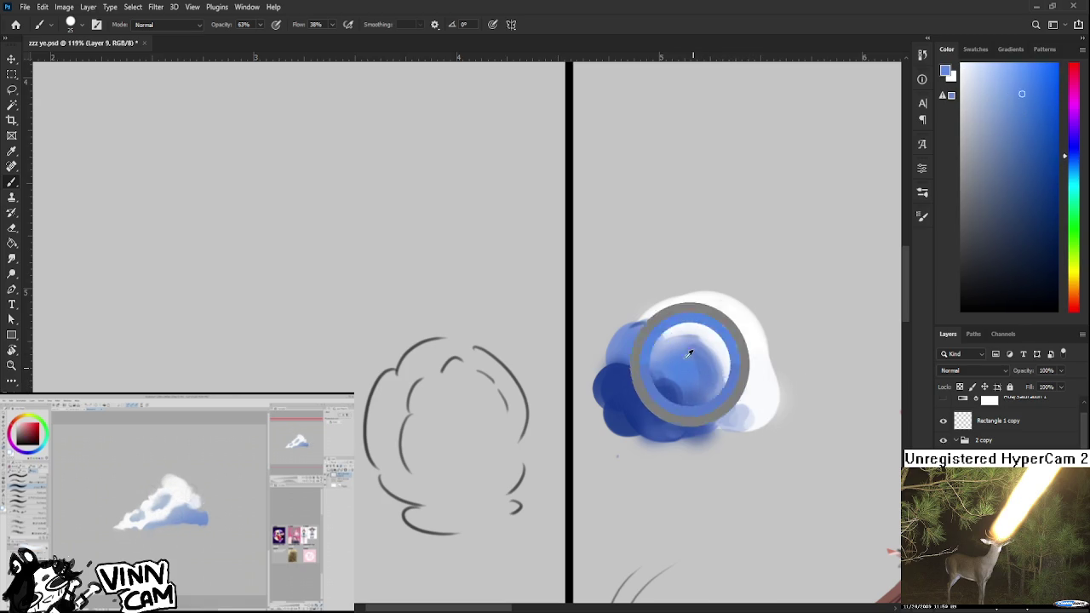
{"action": "left_click_drag", "start_coordinate": [704, 373], "coordinate": [705, 364]}
{"action": "left_click", "coordinate": [697, 364], "text": "alt"}
{"action": "left_click", "coordinate": [686, 372], "text": "alt"}
- Lighten the cloud's upper-left edge with white and light blue dabs
{"action": "left_click", "coordinate": [656, 388], "text": "alt"}
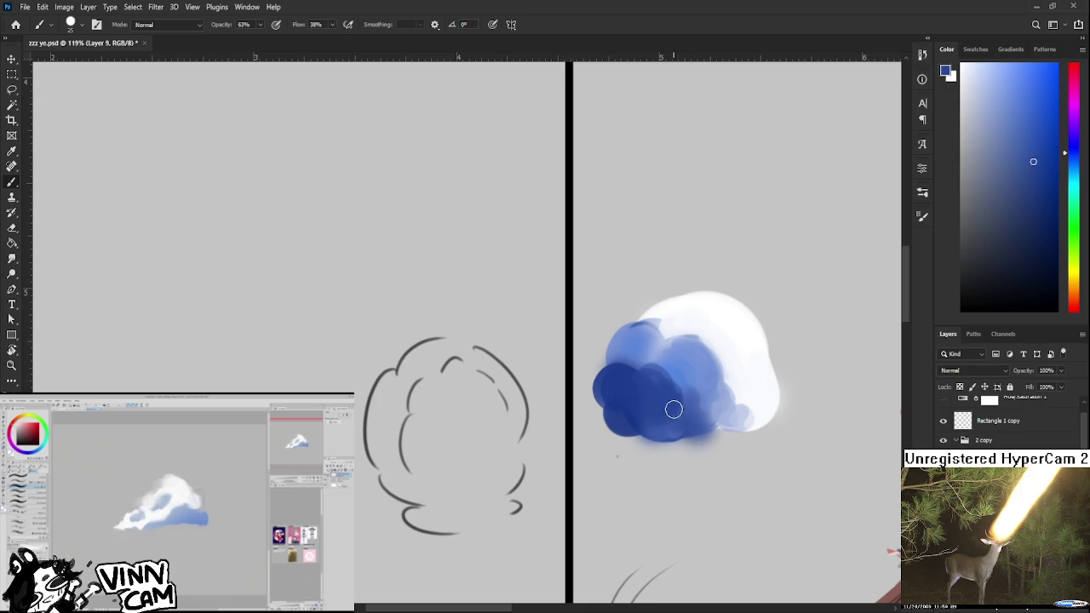
{"action": "left_click", "coordinate": [647, 355], "text": "alt"}
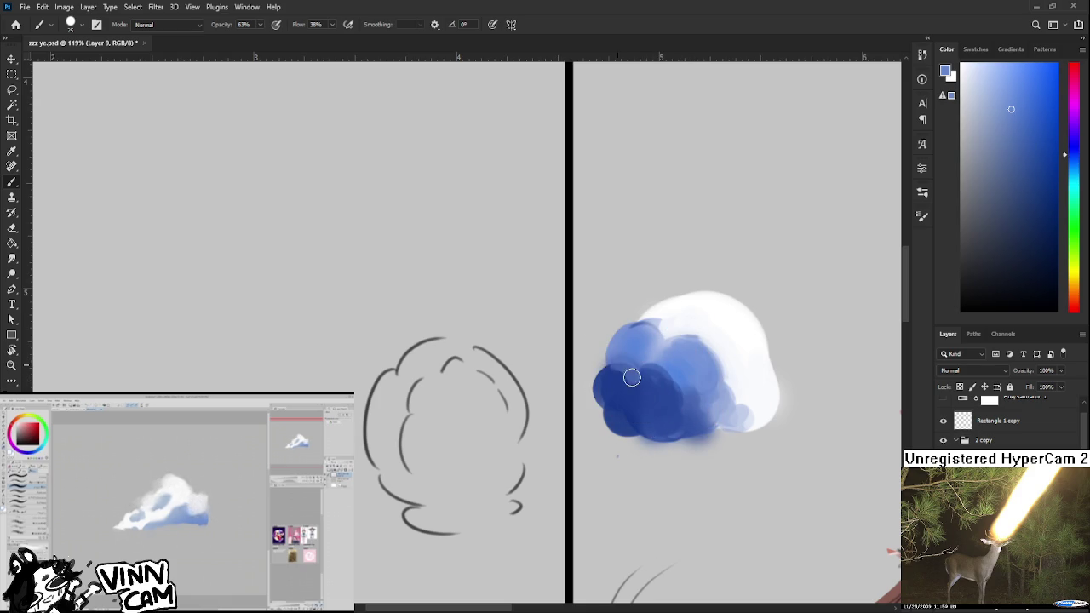
{"action": "left_click", "coordinate": [642, 372], "text": "alt"}
{"action": "left_click", "coordinate": [634, 371], "text": "alt"}
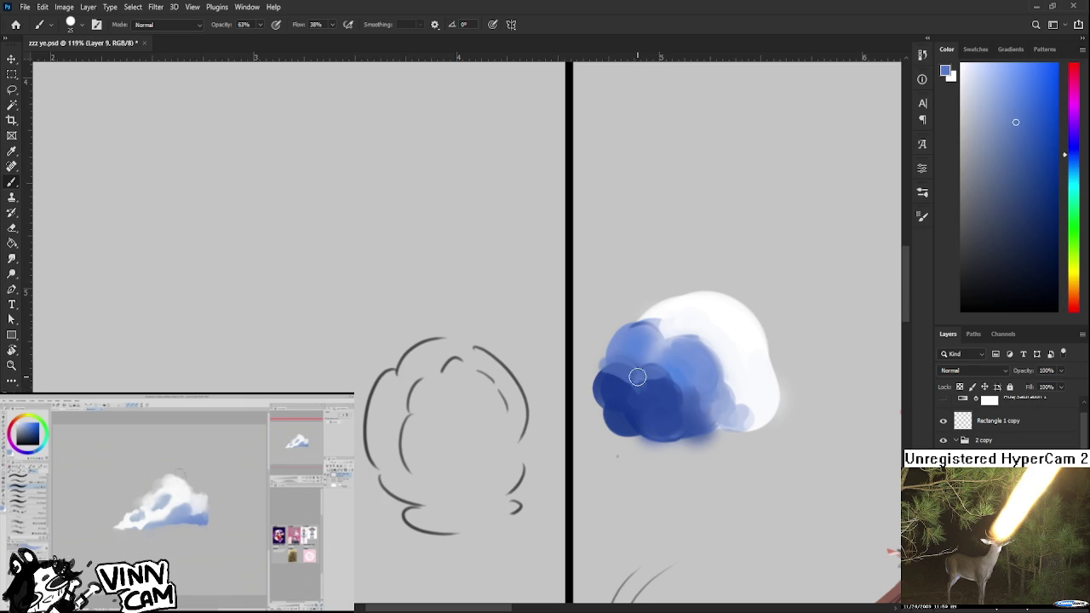
{"action": "left_click", "coordinate": [640, 385], "text": "alt"}
{"action": "left_click", "coordinate": [665, 359], "text": "alt"}
{"action": "left_click", "coordinate": [673, 314], "text": "alt"}
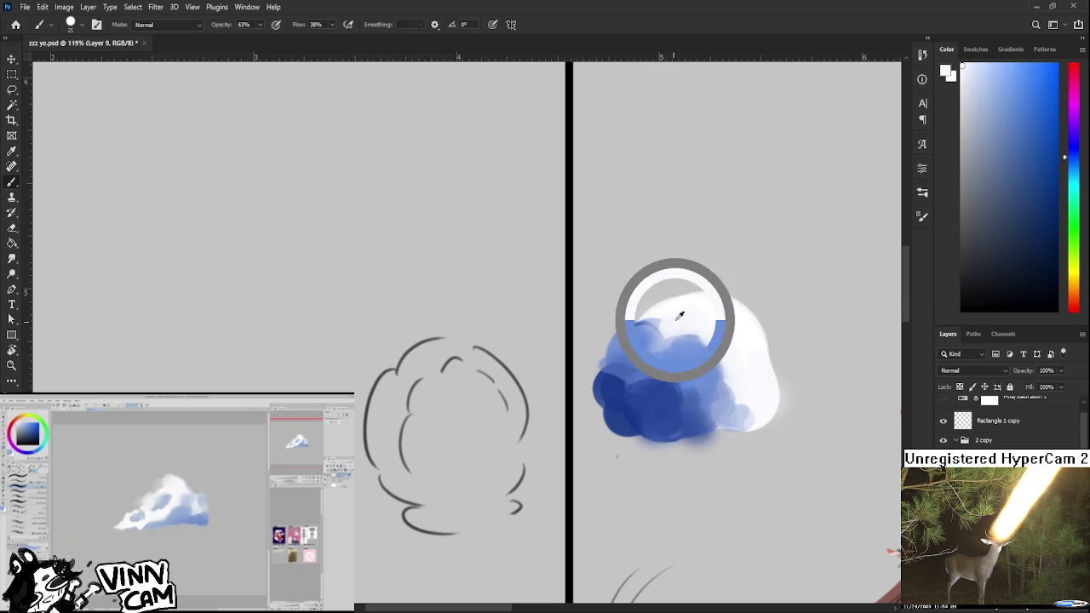
{"action": "mouse_move", "coordinate": [653, 327]}
{"action": "left_mouse_down"}
{"action": "mouse_move", "coordinate": [637, 331]}
{"action": "mouse_move", "coordinate": [696, 340]}
{"action": "mouse_move", "coordinate": [698, 323]}
{"action": "mouse_move", "coordinate": [596, 357]}
{"action": "left_mouse_up"}
{"action": "left_click", "coordinate": [629, 341], "text": "alt"}
{"action": "left_click", "coordinate": [644, 340], "text": "alt"}
{"action": "left_click", "coordinate": [696, 339], "text": "alt"}
{"action": "left_click", "coordinate": [692, 319], "text": "alt"}
- Darken and extend the cloud's left edge in dark blue with a larger brush
{"action": "left_click", "coordinate": [601, 366], "text": "alt"}
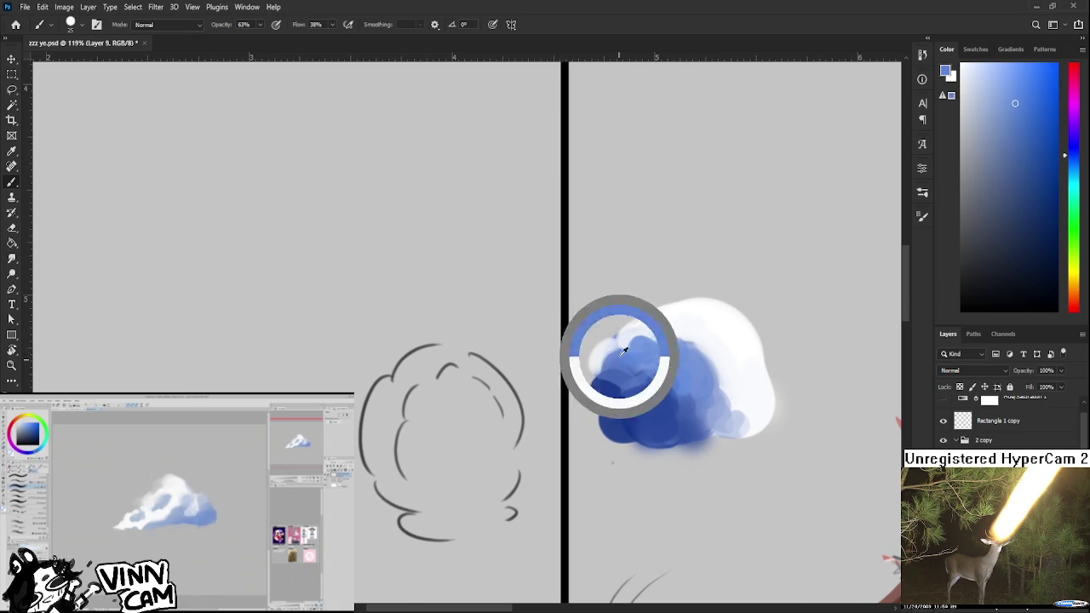
{"action": "left_click", "coordinate": [613, 380], "text": "alt"}
{"action": "left_click_drag", "start_coordinate": [611, 370], "coordinate": [589, 374]}
{"action": "left_click", "coordinate": [606, 390], "text": "alt"}
{"action": "key", "text": "bracketright"}
{"action": "mouse_move", "coordinate": [594, 391]}
{"action": "left_mouse_down"}
{"action": "mouse_move", "coordinate": [592, 407]}
{"action": "mouse_move", "coordinate": [613, 405]}
{"action": "left_mouse_up"}
{"action": "left_click", "coordinate": [611, 395], "text": "alt"}
- Touch up the cloud's centre with light and dark blue, using a lasso mask
{"action": "left_click", "coordinate": [661, 358], "text": "alt"}
{"action": "mouse_move", "coordinate": [653, 368]}
{"action": "left_mouse_down"}
{"action": "mouse_move", "coordinate": [628, 380]}
{"action": "mouse_move", "coordinate": [657, 384]}
{"action": "mouse_move", "coordinate": [645, 389]}
{"action": "mouse_move", "coordinate": [633, 389]}
{"action": "mouse_move", "coordinate": [681, 376]}
{"action": "mouse_move", "coordinate": [660, 409]}
{"action": "mouse_move", "coordinate": [681, 394]}
{"action": "mouse_move", "coordinate": [652, 374]}
{"action": "left_mouse_up"}
{"action": "left_click", "coordinate": [642, 394], "text": "alt"}
{"action": "left_click", "coordinate": [657, 366], "text": "alt"}
{"action": "left_click", "coordinate": [656, 393], "text": "alt"}
{"action": "key", "text": "l"}
{"action": "key", "text": "b"}
{"action": "left_click", "coordinate": [656, 382], "text": "alt"}
{"action": "key", "text": "ctrl+d"}
- Lasso the blue mass's upper-right edge, paint it with white, and reselect that area
{"action": "key", "text": "l"}
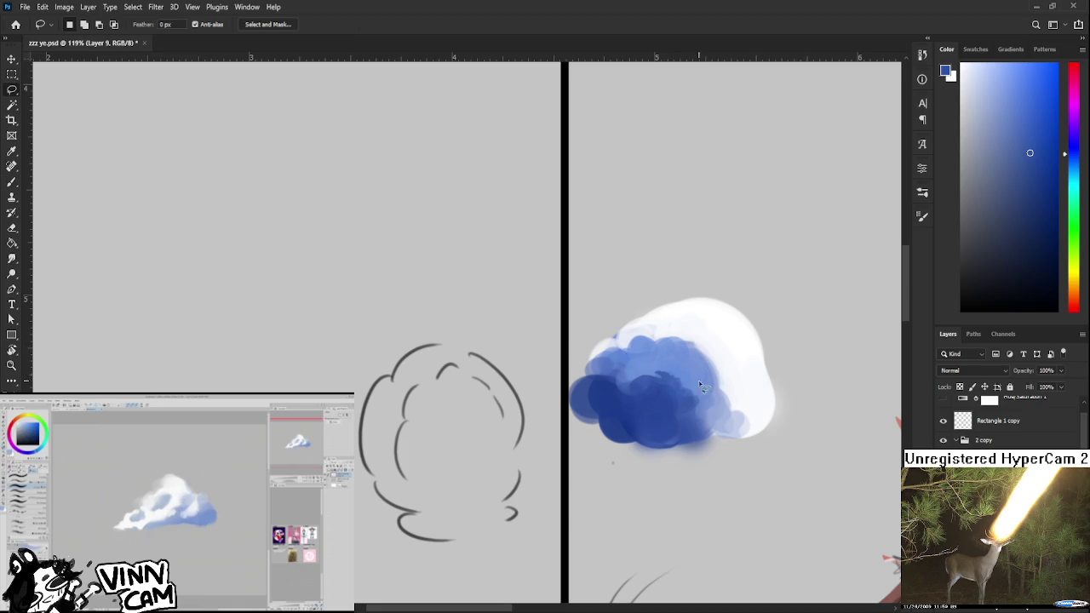
{"action": "scroll", "coordinate": [698, 380], "scroll_direction": "right", "scroll_amount": 1}
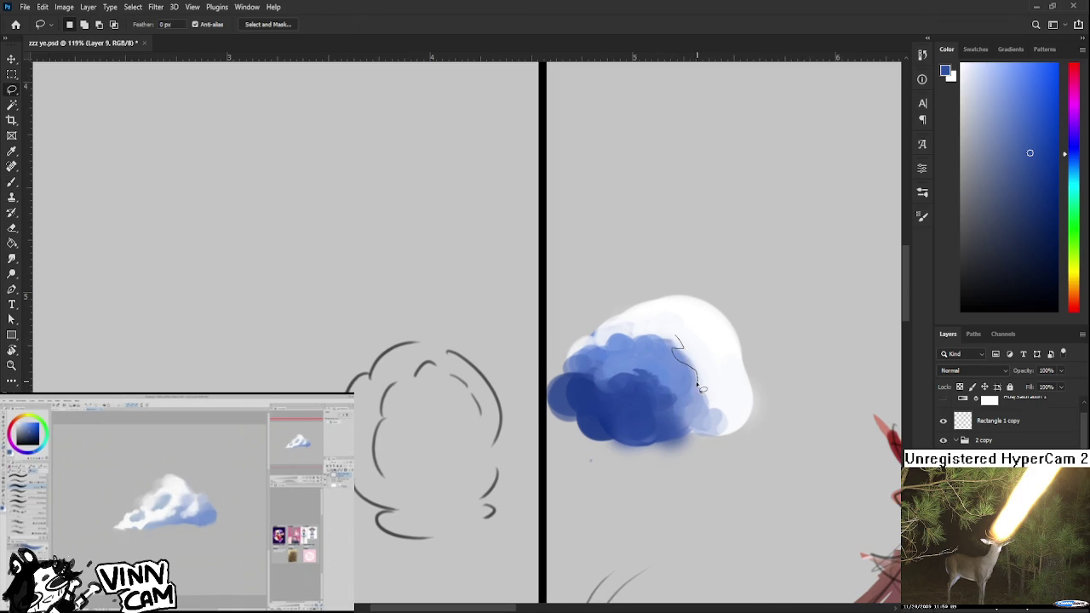
{"action": "left_click_drag", "start_coordinate": [696, 387], "coordinate": [703, 391]}
{"action": "key", "text": "b"}
{"action": "left_click", "coordinate": [681, 351], "text": "alt"}
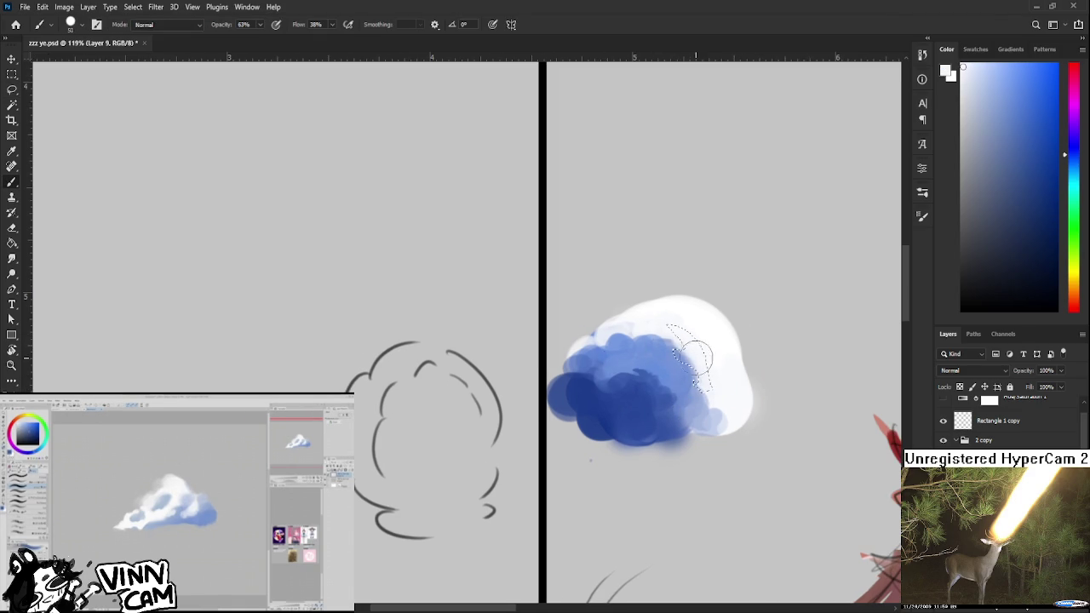
{"action": "key", "text": "l"}
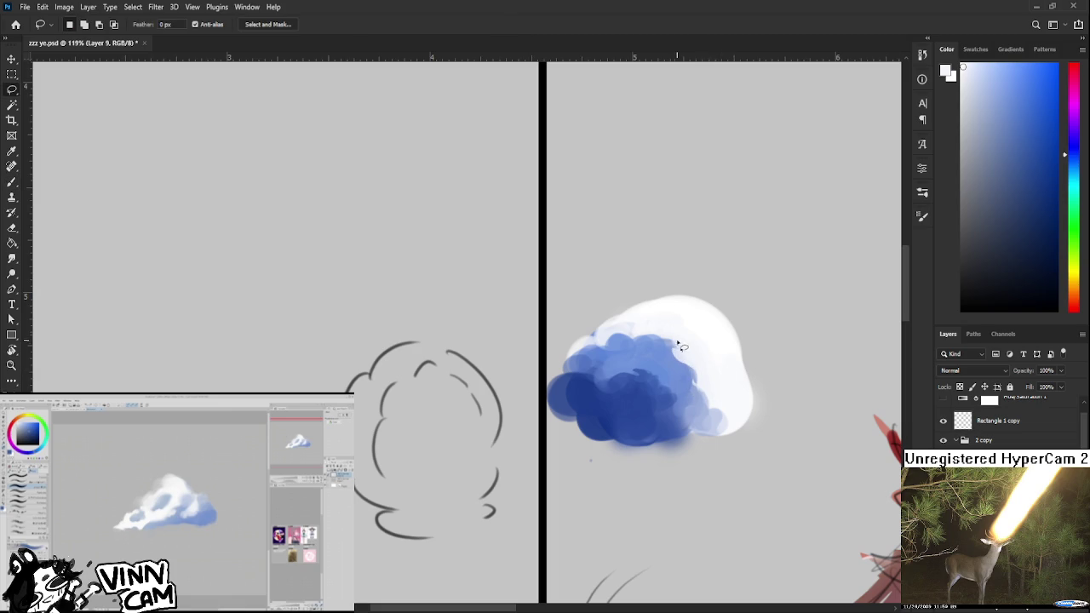
{"action": "left_click_drag", "start_coordinate": [666, 343], "coordinate": [692, 368]}
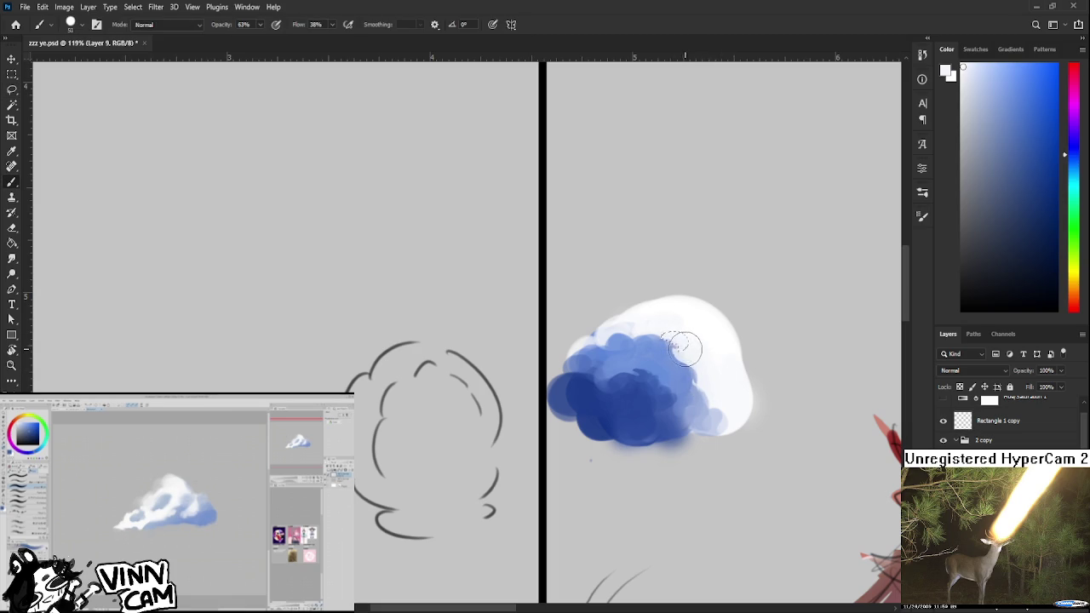
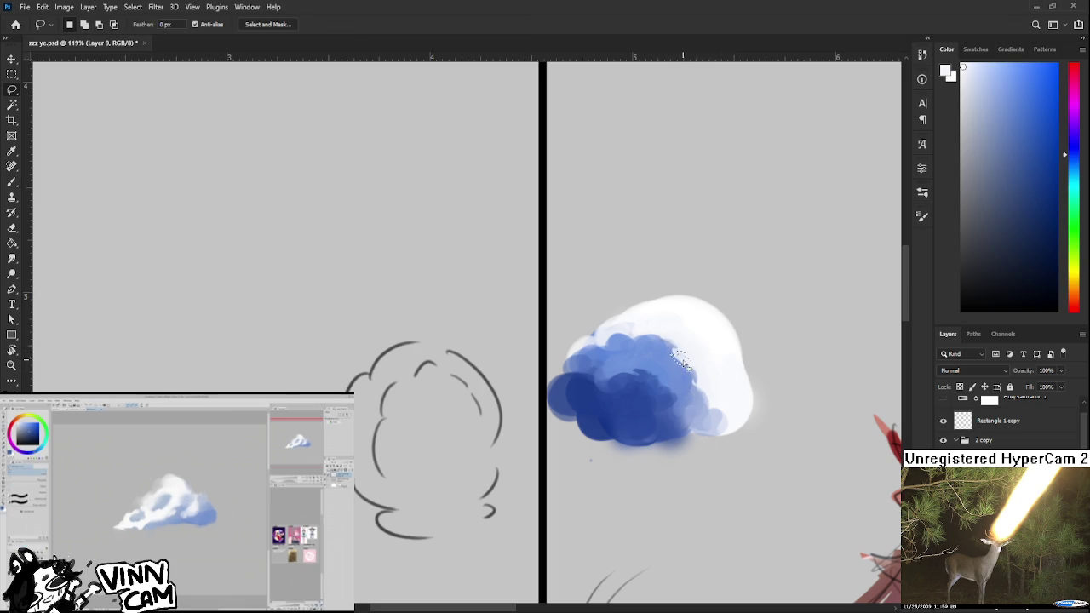
- Sample the cloud's blue and lasso-select the cloud's right edge
{"action": "key", "text": "b"}
{"action": "left_click", "coordinate": [681, 361], "text": "alt"}
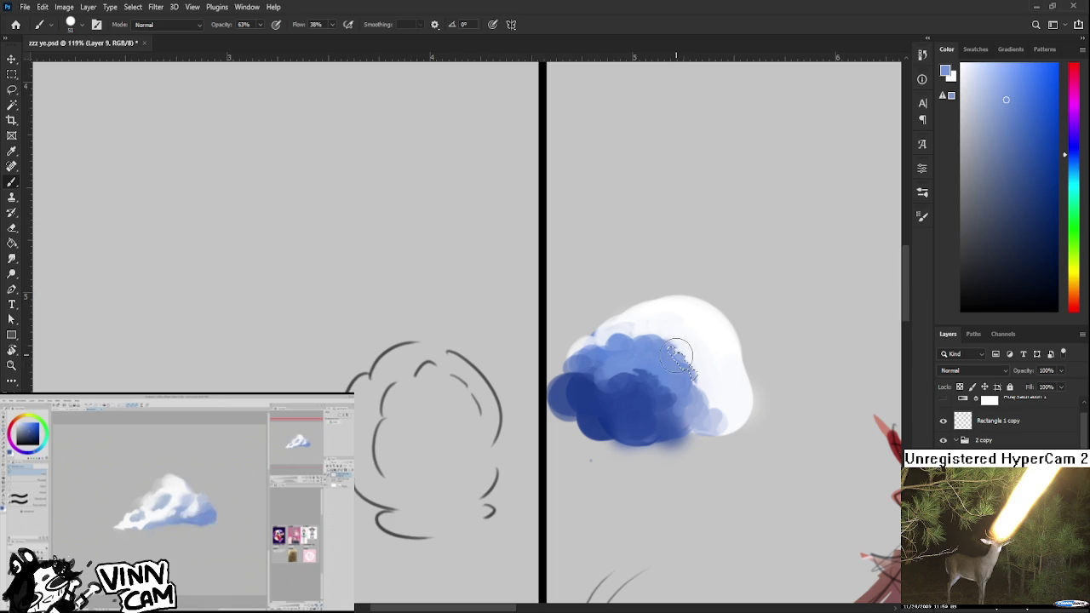
{"action": "key", "text": "l"}
{"action": "left_click_drag", "start_coordinate": [685, 352], "coordinate": [702, 356]}
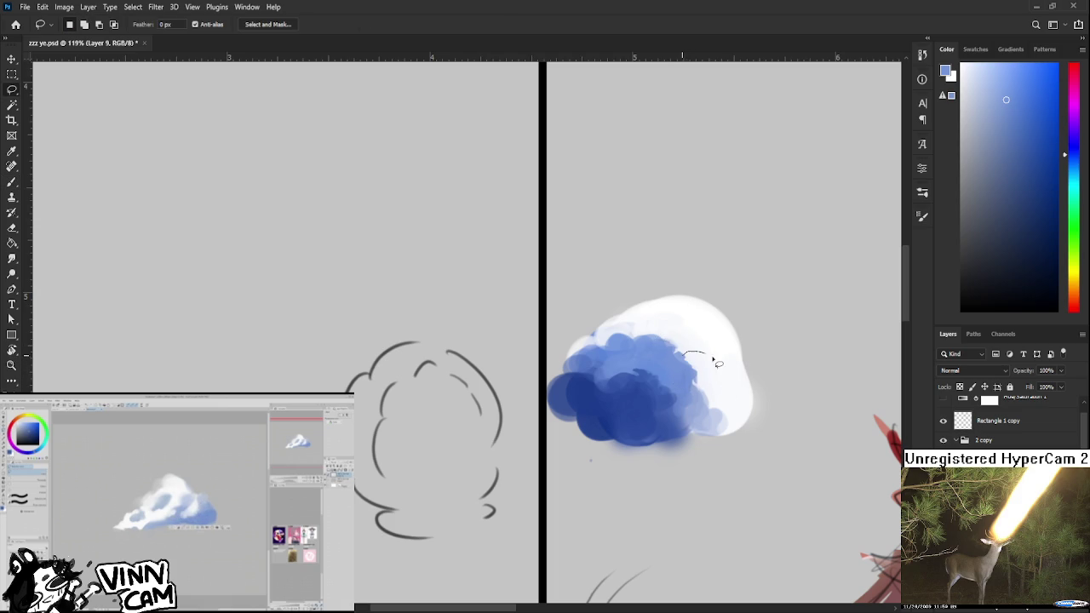
{"action": "mouse_move", "coordinate": [739, 415]}
{"action": "left_mouse_down"}
{"action": "mouse_move", "coordinate": [707, 430]}
{"action": "mouse_move", "coordinate": [686, 362]}
{"action": "left_mouse_up"}
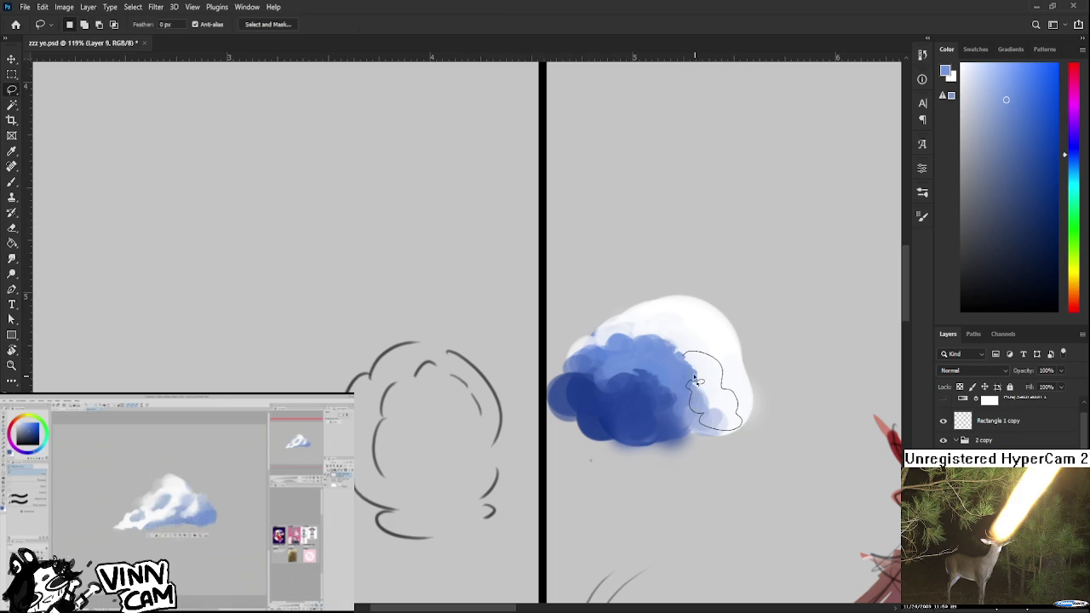
{"action": "key", "text": "b"}
- Sample lighter cloud tones and paint the selected right edge white
{"action": "left_click", "coordinate": [701, 397], "text": "alt"}
{"action": "left_click", "coordinate": [707, 361], "text": "alt"}
{"action": "left_click", "coordinate": [703, 370], "text": "alt"}
{"action": "left_click", "coordinate": [736, 405], "text": "alt"}
{"action": "left_click", "coordinate": [717, 397], "text": "alt"}
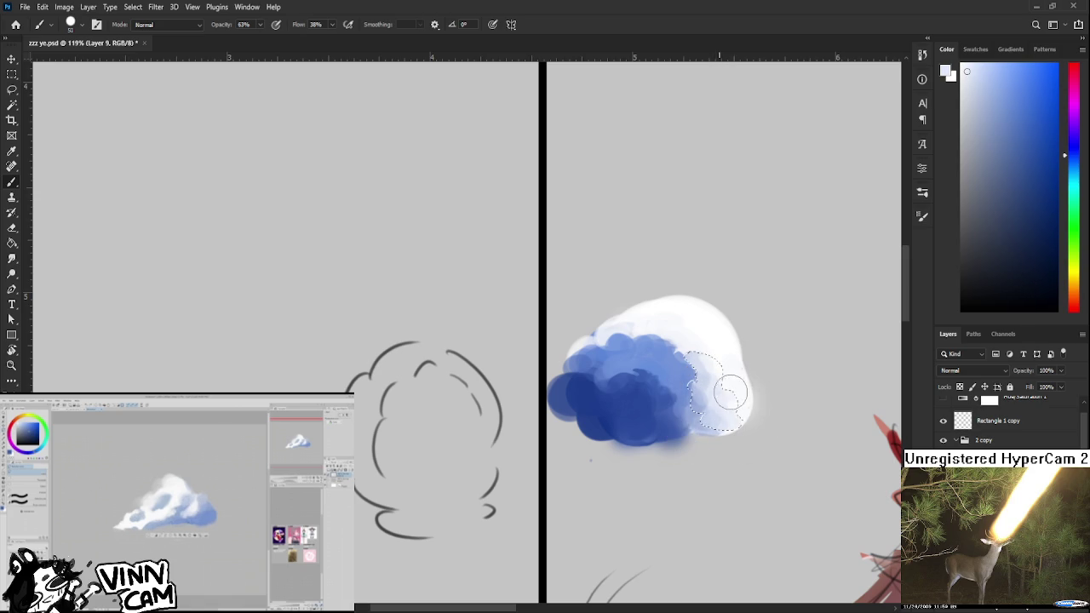
{"action": "left_click", "coordinate": [718, 400], "text": "alt"}
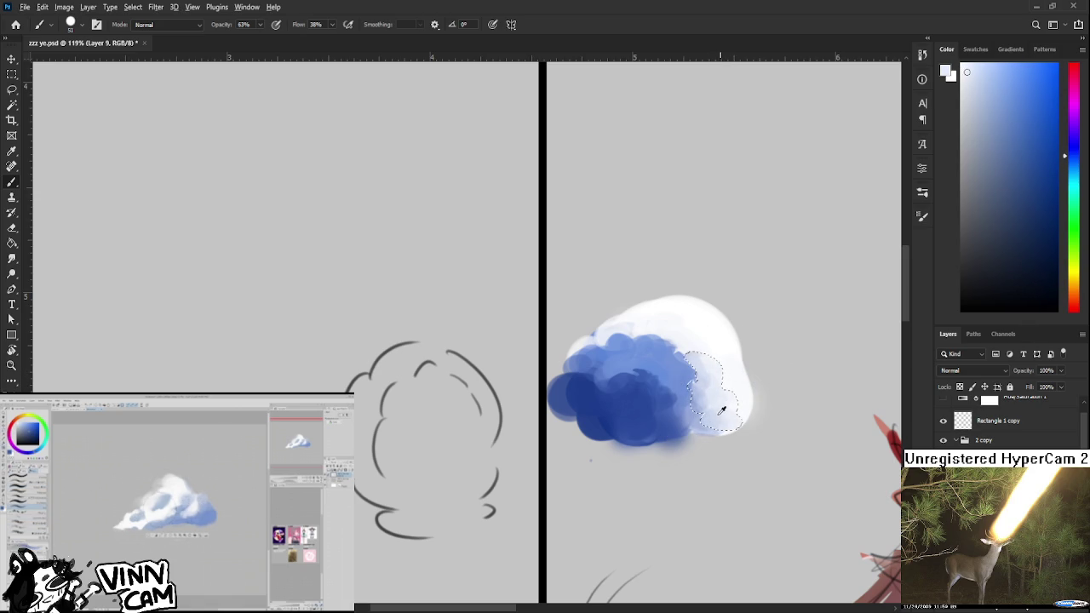
{"action": "left_click", "coordinate": [718, 408], "text": "alt"}
{"action": "left_click", "coordinate": [717, 411], "text": "alt"}
{"action": "left_click", "coordinate": [730, 407], "text": "alt"}
- Sample darker blues from the cloud's lower body
{"action": "key", "text": "l"}
{"action": "scroll", "coordinate": [747, 391], "scroll_direction": "up", "scroll_amount": 1}
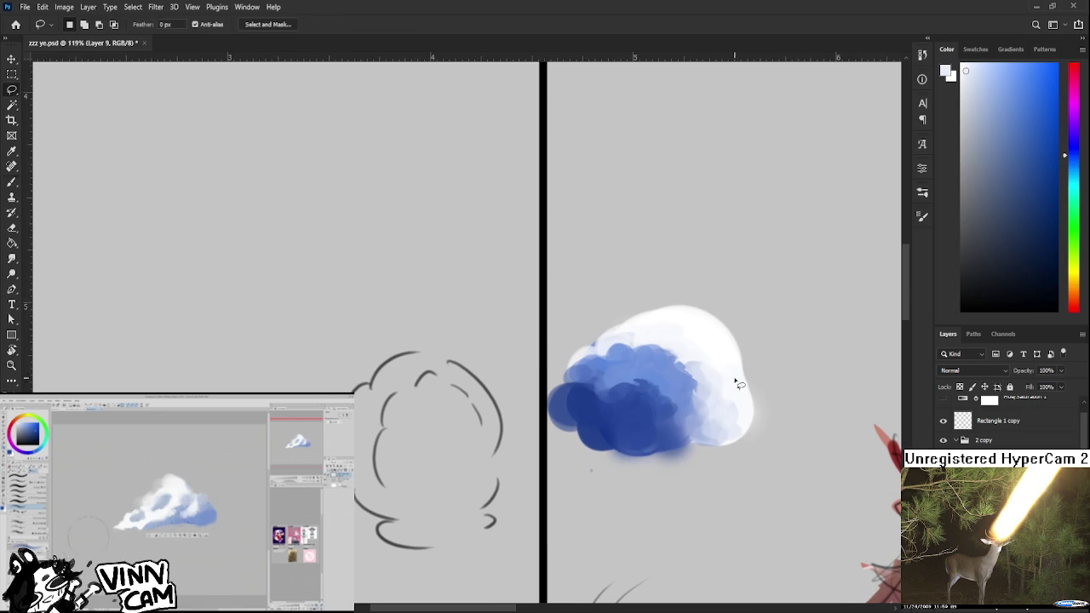
{"action": "key", "text": "b"}
{"action": "left_click", "coordinate": [711, 404], "text": "alt"}
{"action": "left_click", "coordinate": [692, 412], "text": "alt"}
{"action": "left_click", "coordinate": [655, 416], "text": "alt"}
- Lasso the cloud's lower middle, then deselect and sample a slightly lighter blue
{"action": "key", "text": "l"}
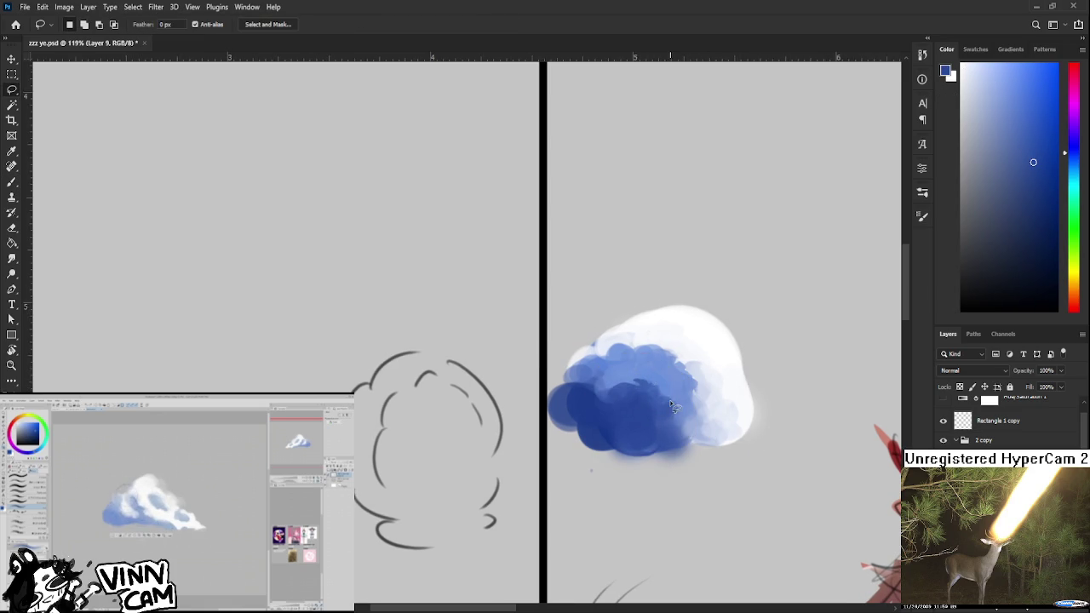
{"action": "mouse_move", "coordinate": [670, 404]}
{"action": "left_mouse_down"}
{"action": "mouse_move", "coordinate": [692, 443]}
{"action": "mouse_move", "coordinate": [671, 405]}
{"action": "left_mouse_up"}
{"action": "key", "text": "b"}
{"action": "key", "text": "ctrl+d"}
{"action": "left_click", "coordinate": [677, 406], "text": "alt"}
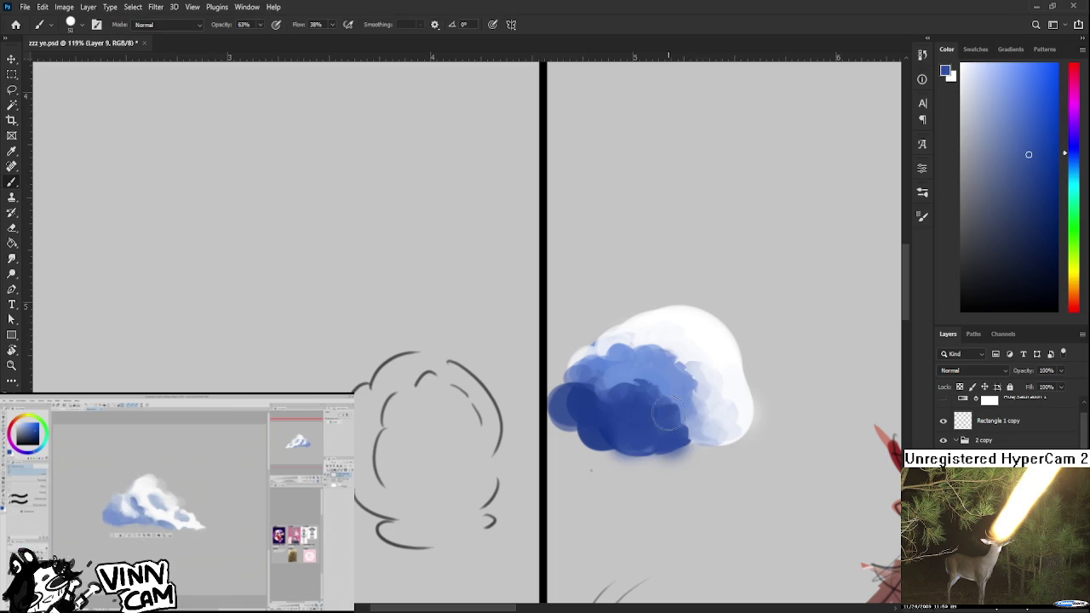
- Select a patch of the lower blue mass and paint it slightly darker
{"action": "key", "text": "l"}
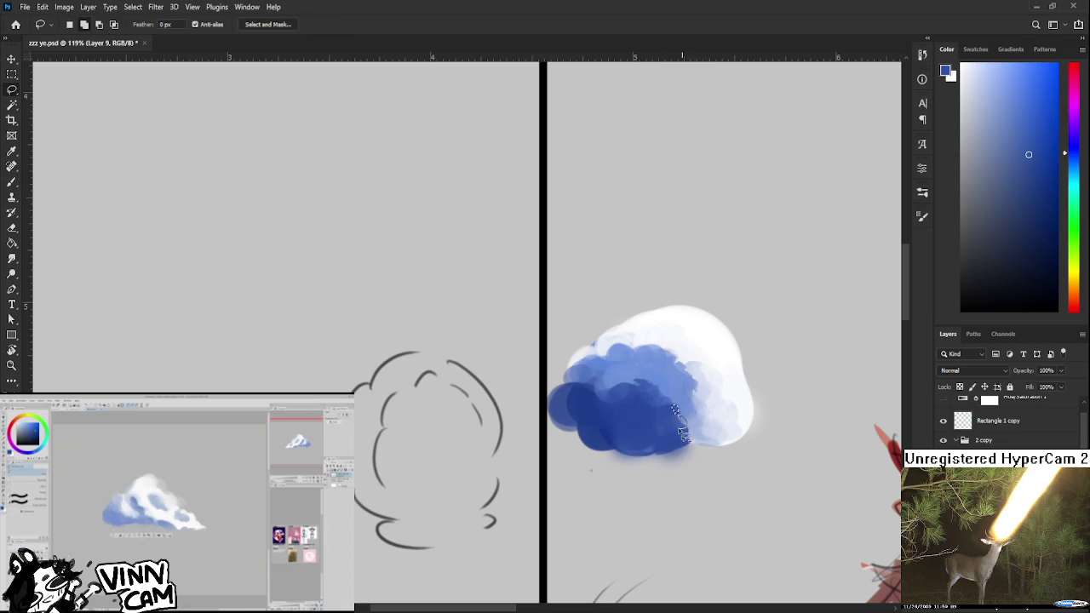
{"action": "key", "text": "b"}
{"action": "key", "text": "l"}
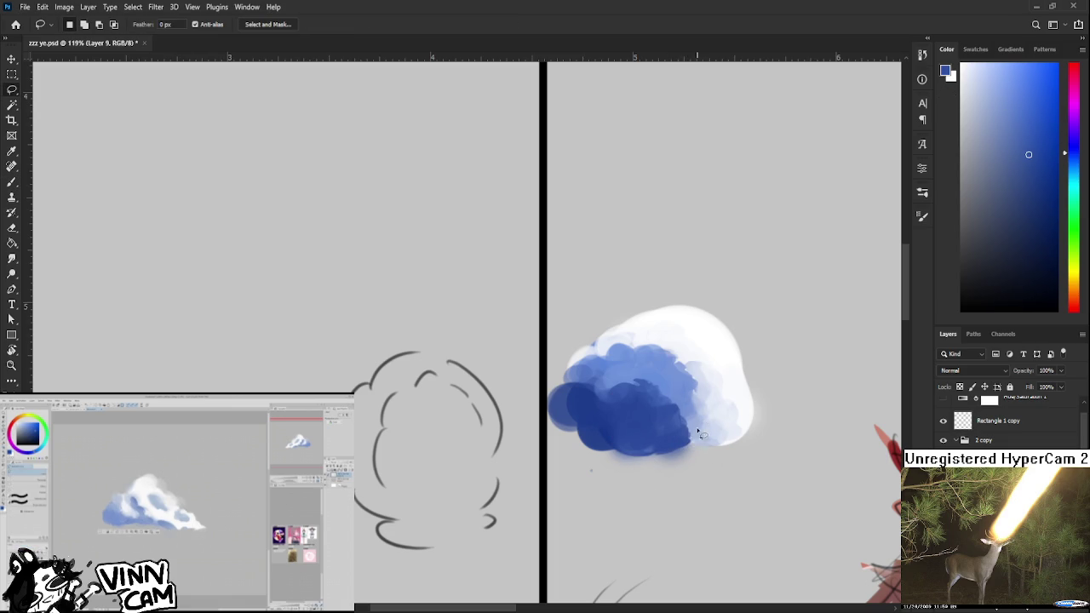
{"action": "left_click_drag", "start_coordinate": [622, 415], "coordinate": [651, 441]}
{"action": "key", "text": "b"}
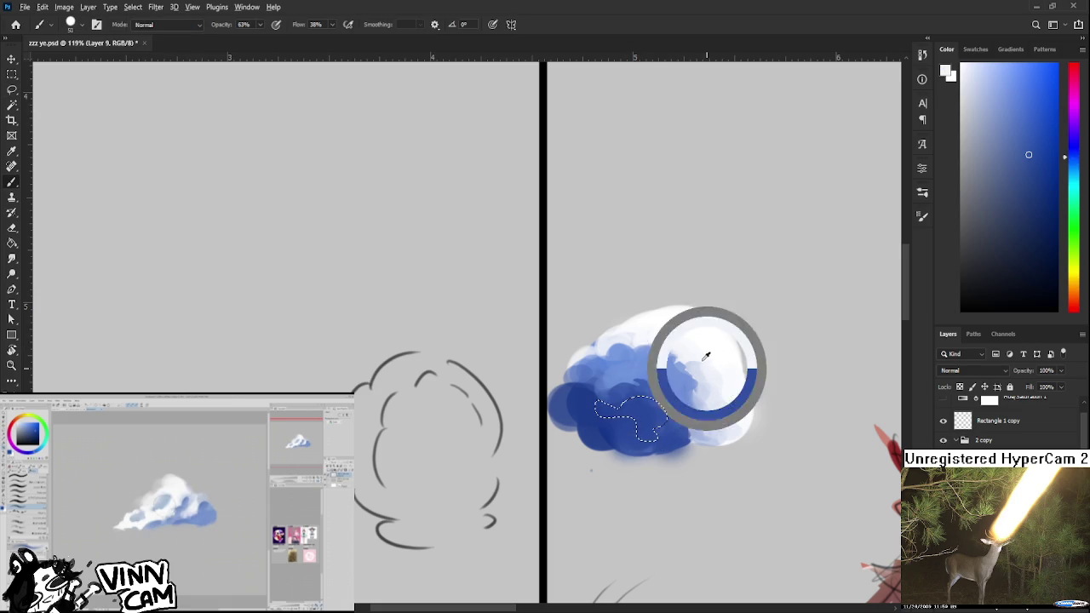
{"action": "left_click", "coordinate": [654, 406], "text": "alt"}
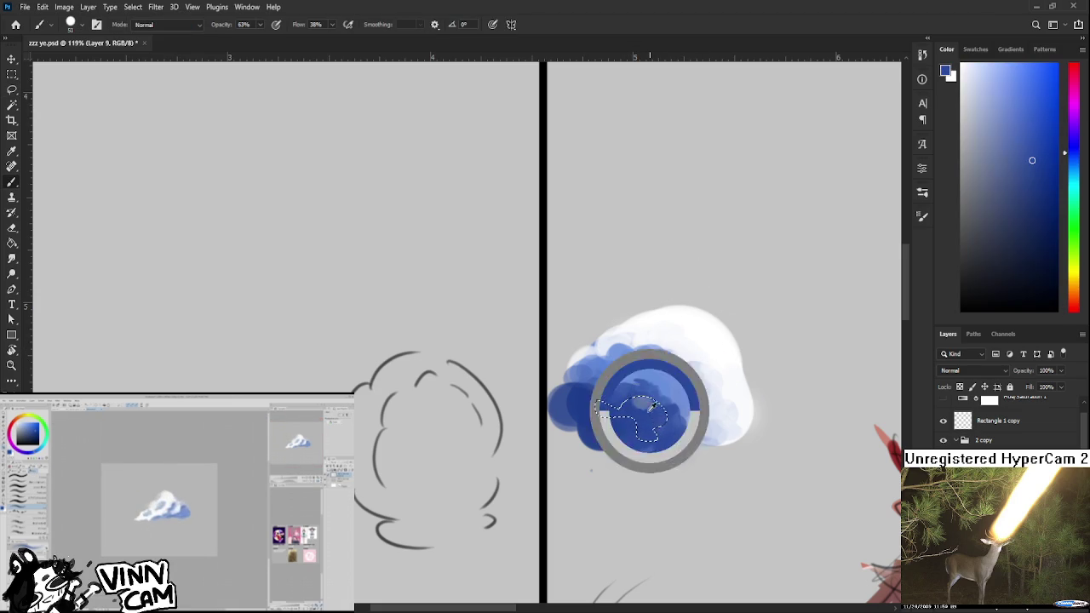
{"action": "left_click", "coordinate": [628, 401], "text": "alt"}
{"action": "left_click", "coordinate": [651, 423], "text": "alt"}
{"action": "left_click", "coordinate": [650, 421], "text": "alt"}
{"action": "left_click_drag", "start_coordinate": [650, 426], "coordinate": [642, 434]}
- Sample more nearby blues, deselect, and pick another blue from the cloud
{"action": "left_click", "coordinate": [629, 435], "text": "alt"}
{"action": "left_click", "coordinate": [639, 425], "text": "alt"}
{"action": "left_click", "coordinate": [626, 433], "text": "alt"}
{"action": "left_click", "coordinate": [636, 408], "text": "alt"}
{"action": "key", "text": "l"}
{"action": "key", "text": "ctrl+d"}
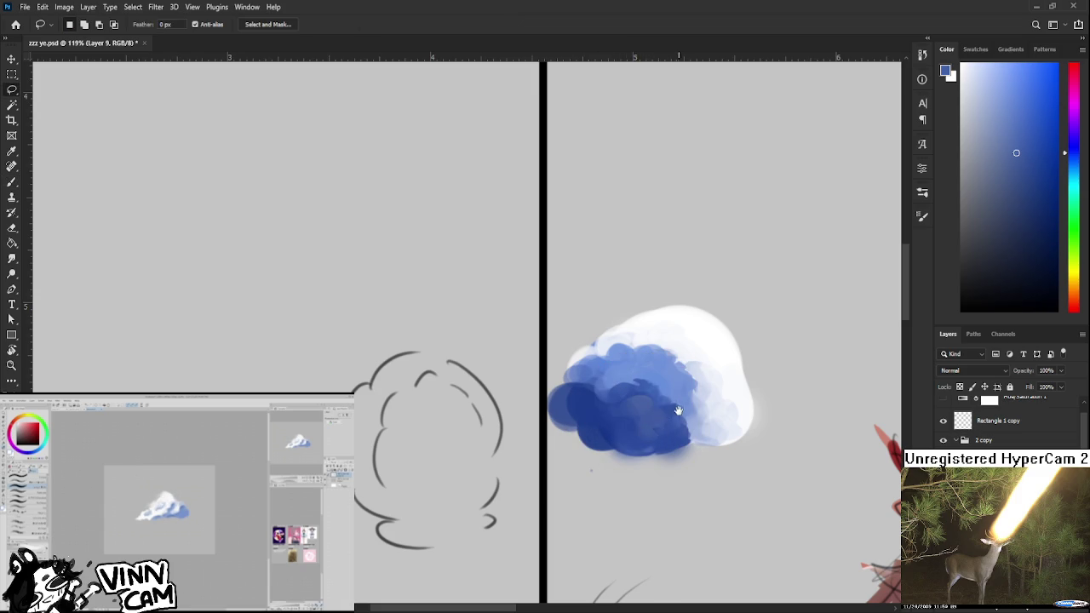
{"action": "scroll", "coordinate": [683, 415], "scroll_direction": "right", "scroll_amount": 1}
{"action": "key", "text": "b"}
{"action": "left_click", "coordinate": [618, 394], "text": "alt"}
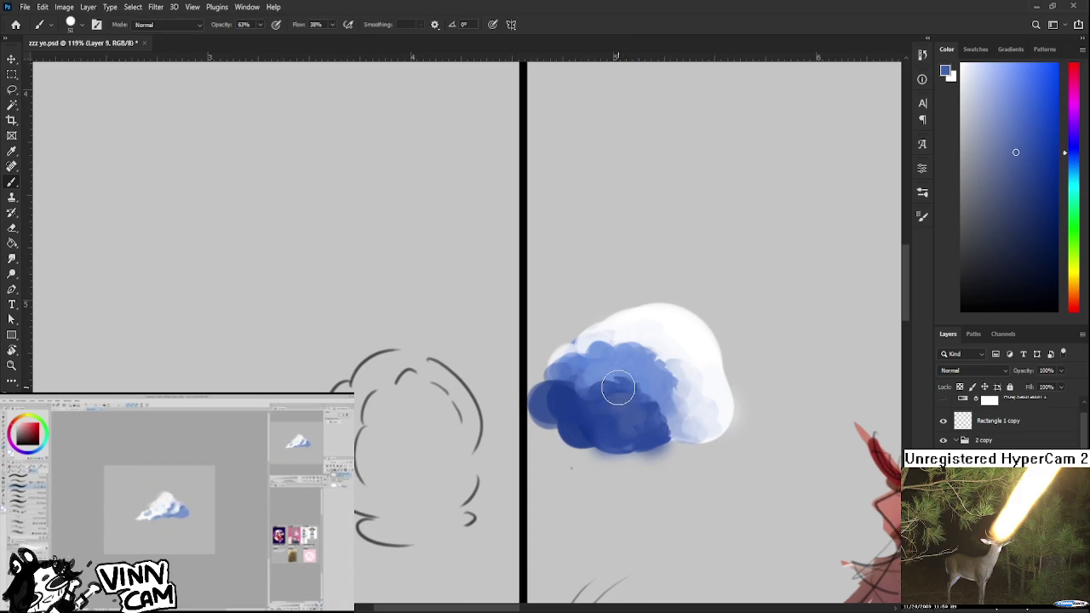
- Sample a range of blues from the cloud's left lobe
{"action": "key", "text": "l"}
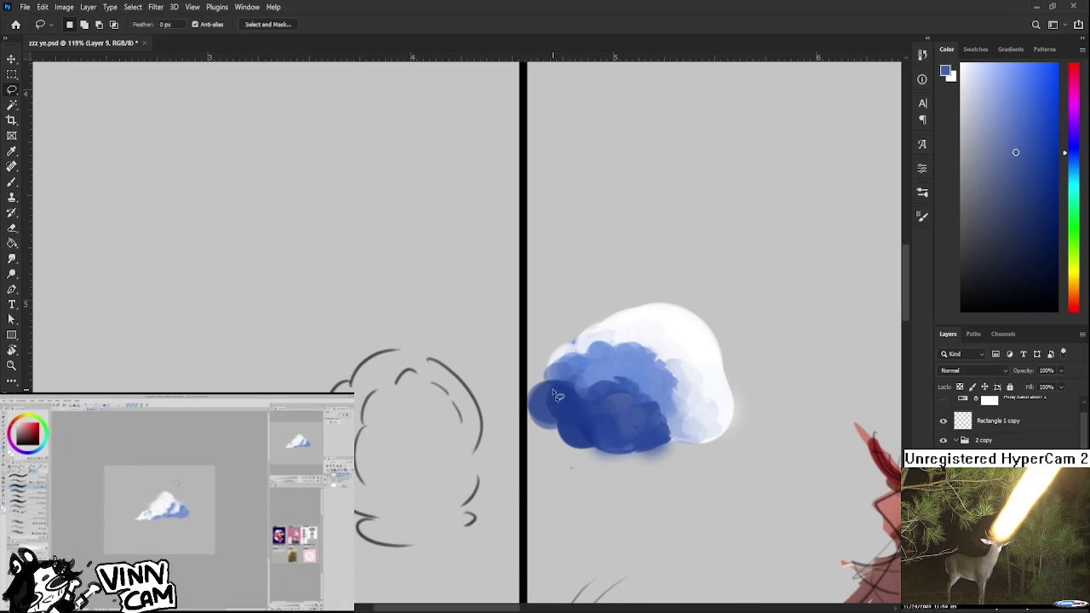
{"action": "scroll", "coordinate": [559, 387], "scroll_direction": "down", "scroll_amount": 1}
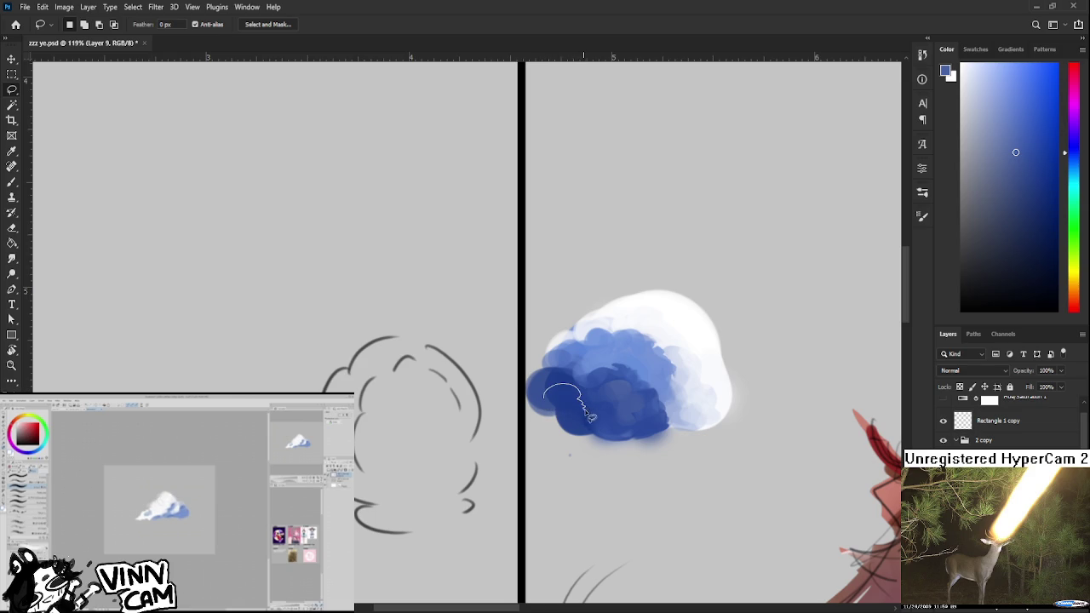
{"action": "key", "text": "b"}
{"action": "left_click", "coordinate": [616, 386], "text": "alt"}
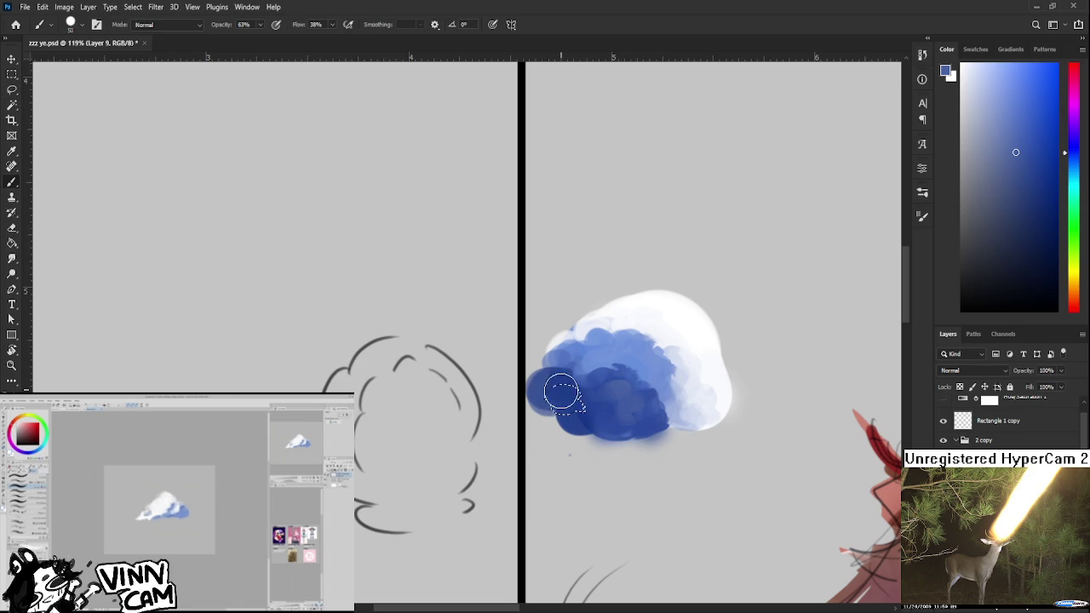
{"action": "left_click", "coordinate": [579, 402], "text": "alt"}
{"action": "left_click", "coordinate": [577, 390], "text": "alt"}
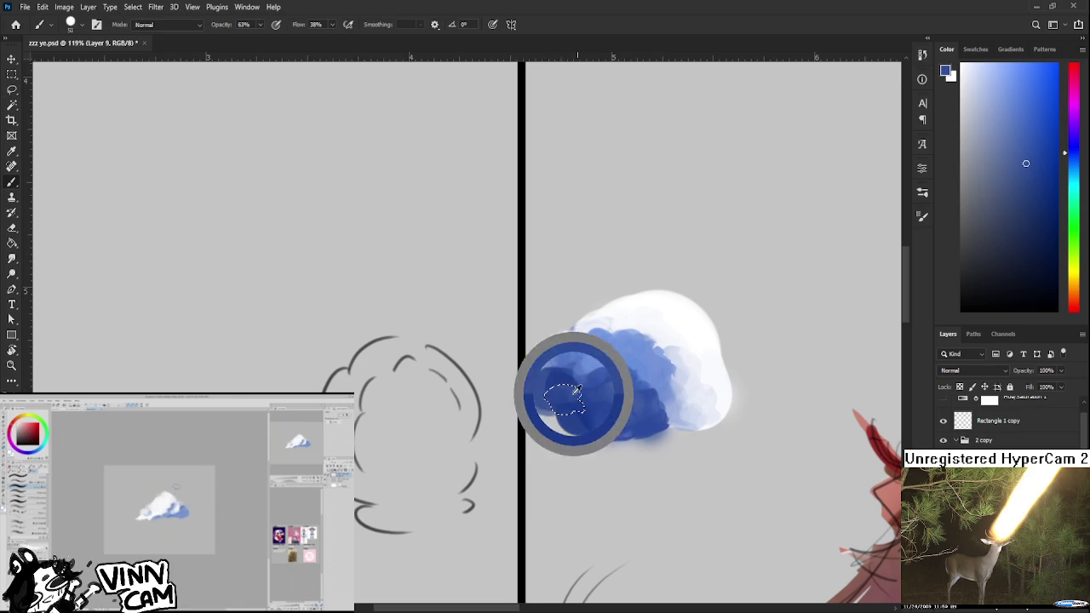
{"action": "left_click", "coordinate": [577, 415], "text": "alt"}
{"action": "left_click", "coordinate": [584, 407], "text": "alt"}
{"action": "left_click", "coordinate": [615, 392], "text": "alt"}
- Pick the left lobe's blue and lasso-select the cloud's upper-left area
{"action": "key", "text": "l"}
{"action": "left_click_drag", "start_coordinate": [601, 394], "coordinate": [601, 412]}
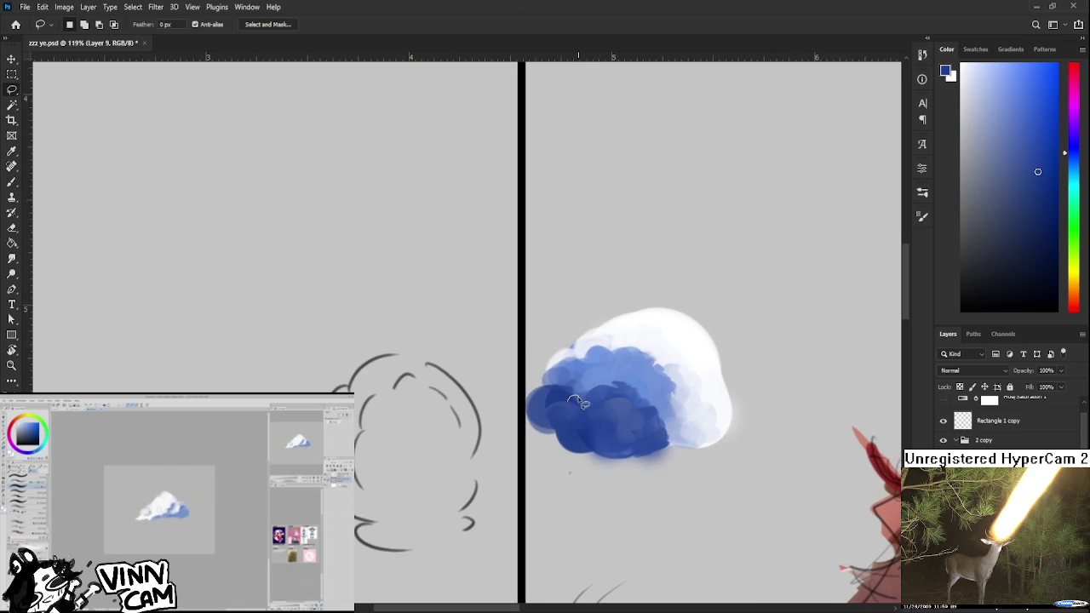
{"action": "key", "text": "b"}
{"action": "left_click", "coordinate": [579, 403], "text": "alt"}
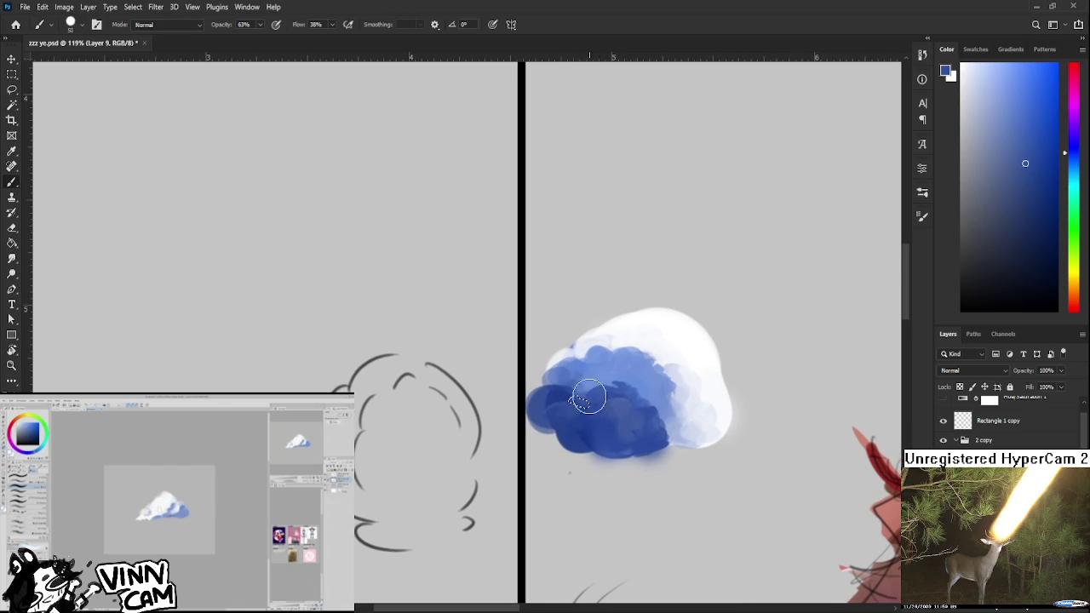
{"action": "key", "text": "l"}
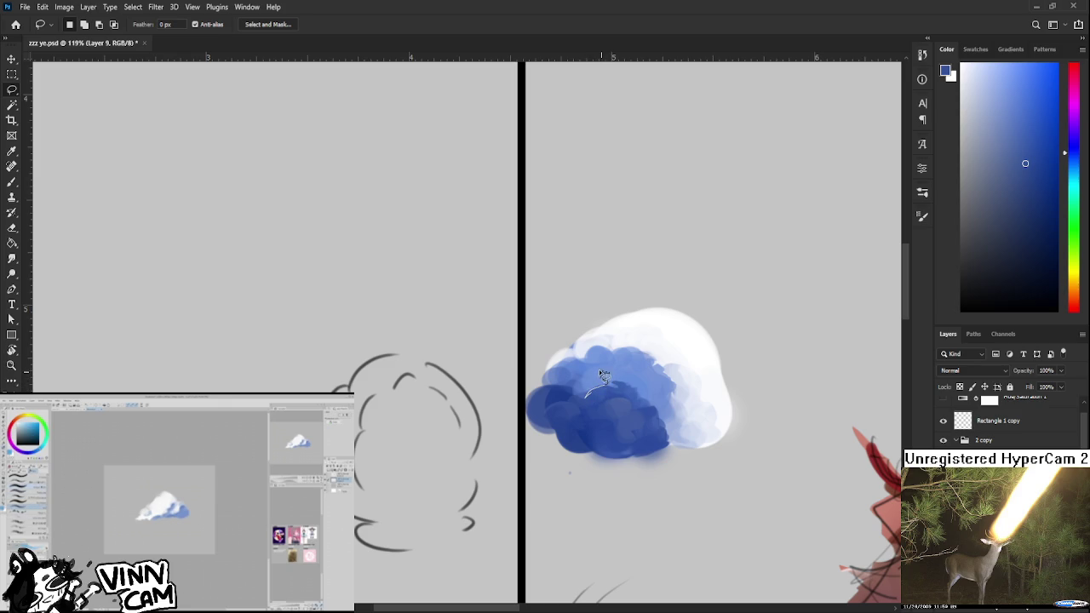
{"action": "mouse_move", "coordinate": [601, 362]}
{"action": "left_mouse_down"}
{"action": "mouse_move", "coordinate": [566, 349]}
{"action": "mouse_move", "coordinate": [583, 349]}
{"action": "left_mouse_up"}
- Paint the selected upper-left patch white, tint it blue, then lighten it again
{"action": "key", "text": "b"}
{"action": "left_click", "coordinate": [618, 343], "text": "alt"}
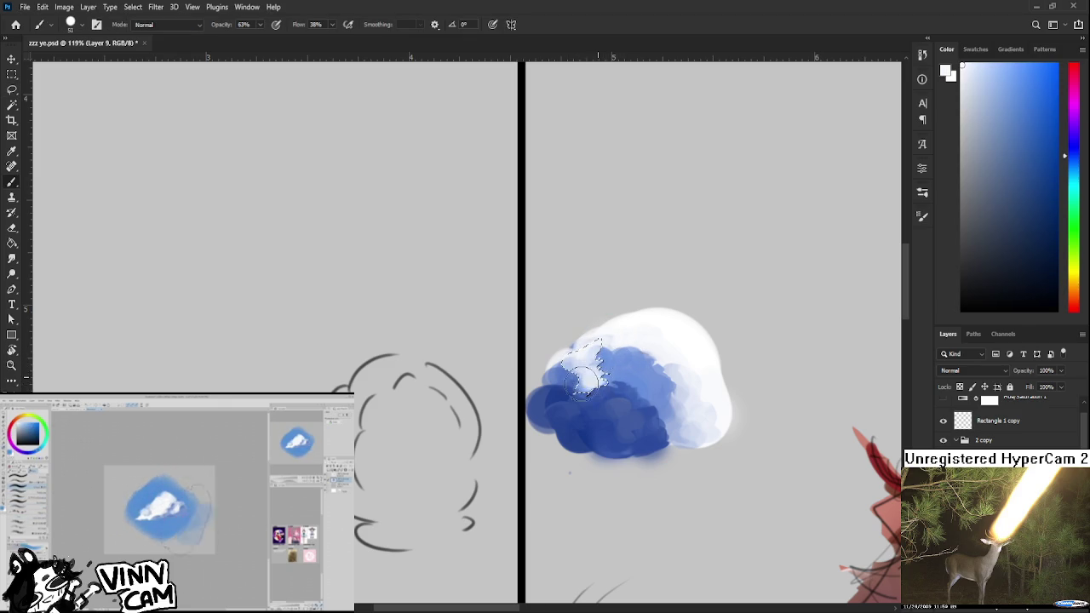
{"action": "left_click", "coordinate": [607, 373], "text": "alt"}
{"action": "left_click", "coordinate": [586, 364], "text": "alt"}
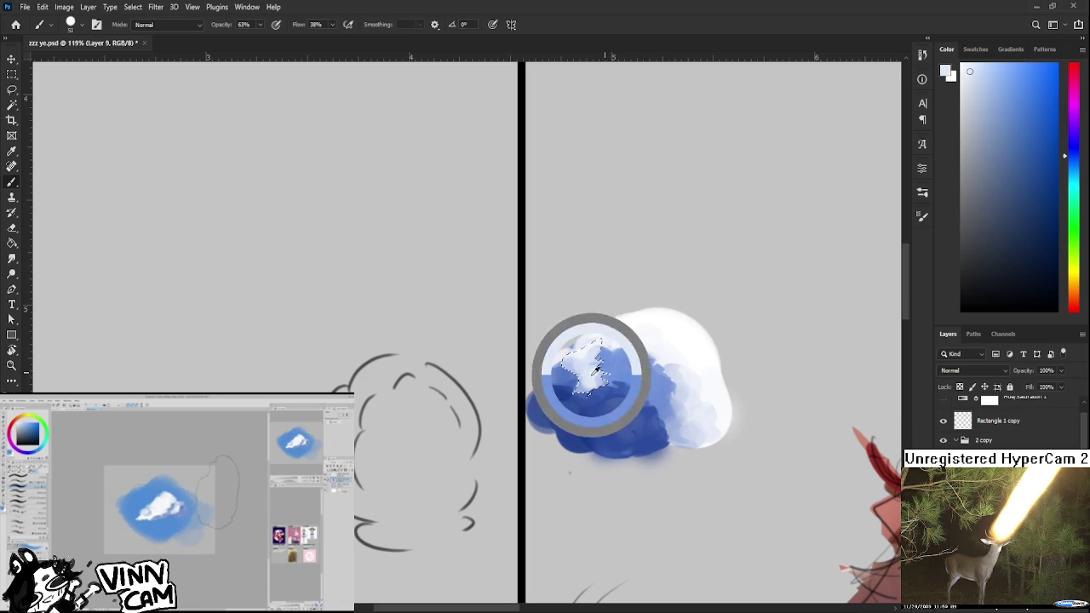
{"action": "mouse_move", "coordinate": [587, 366]}
{"action": "left_mouse_down"}
{"action": "mouse_move", "coordinate": [596, 358]}
{"action": "mouse_move", "coordinate": [601, 371]}
{"action": "mouse_move", "coordinate": [570, 366]}
{"action": "mouse_move", "coordinate": [566, 391]}
{"action": "mouse_move", "coordinate": [582, 375]}
{"action": "mouse_move", "coordinate": [583, 400]}
{"action": "mouse_move", "coordinate": [596, 374]}
{"action": "mouse_move", "coordinate": [579, 393]}
{"action": "mouse_move", "coordinate": [587, 366]}
{"action": "mouse_move", "coordinate": [596, 391]}
{"action": "mouse_move", "coordinate": [596, 378]}
{"action": "left_mouse_up"}
{"action": "left_click", "coordinate": [596, 364], "text": "alt"}
{"action": "left_click", "coordinate": [584, 369], "text": "alt"}
{"action": "left_click", "coordinate": [629, 328], "text": "alt"}
{"action": "left_click", "coordinate": [582, 376], "text": "alt"}
{"action": "left_click", "coordinate": [584, 396], "text": "alt"}
{"action": "left_click", "coordinate": [584, 366], "text": "alt"}
{"action": "left_click", "coordinate": [587, 374], "text": "alt"}
- Pick near-white and light blues from the cloud's left area
{"action": "key", "text": "l"}
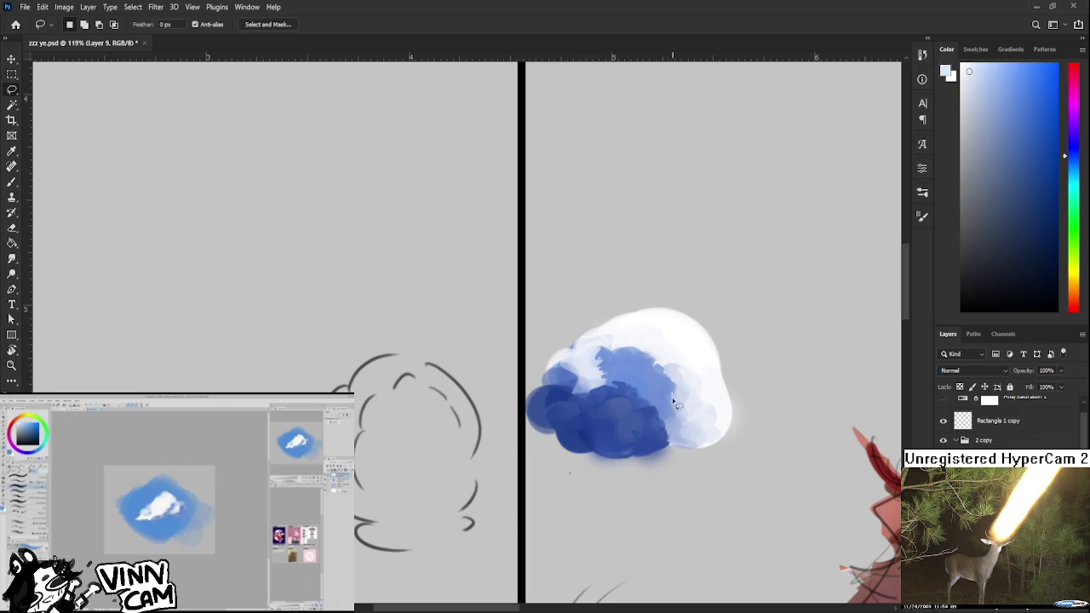
{"action": "key", "text": "b"}
{"action": "left_click", "coordinate": [617, 359], "text": "alt"}
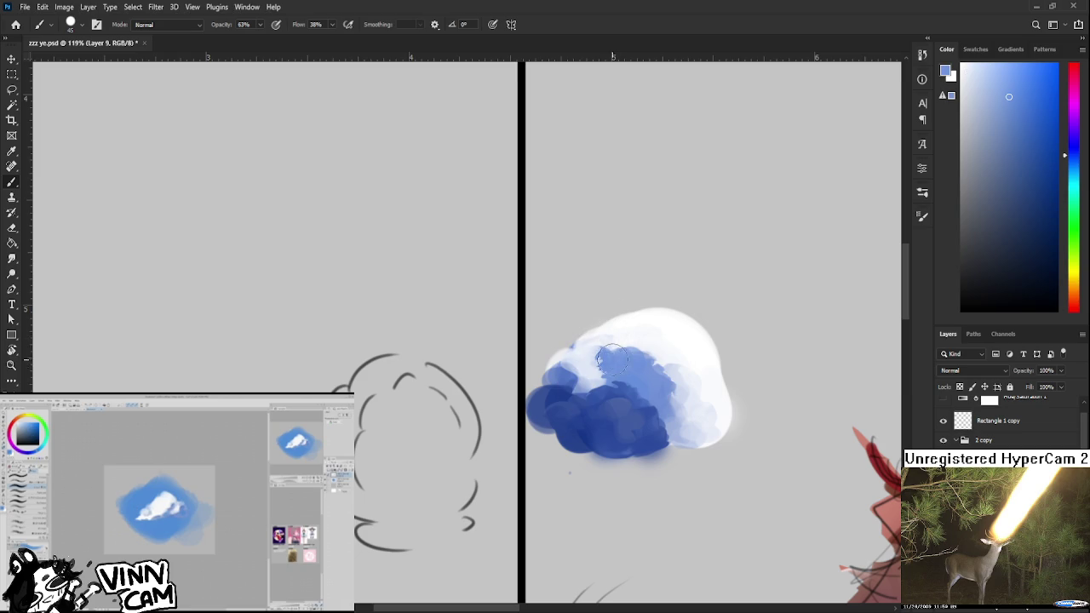
{"action": "left_click", "coordinate": [597, 370], "text": "alt"}
{"action": "left_click", "coordinate": [601, 364], "text": "alt"}
{"action": "left_click", "coordinate": [597, 361], "text": "alt"}
{"action": "left_click", "coordinate": [602, 357], "text": "alt"}
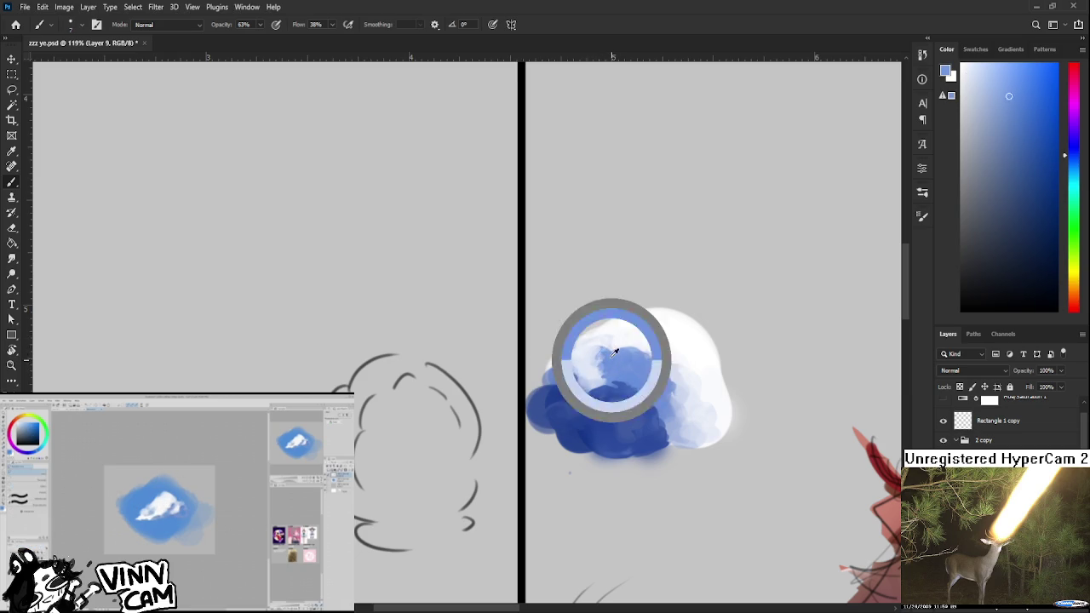
- Sample darker blues toward the cloud's lower-left edge to deepen it
{"action": "left_click", "coordinate": [618, 374], "text": "alt"}
{"action": "left_click", "coordinate": [619, 390], "text": "alt"}
{"action": "left_click", "coordinate": [586, 389], "text": "alt"}
{"action": "left_click", "coordinate": [573, 390], "text": "alt"}
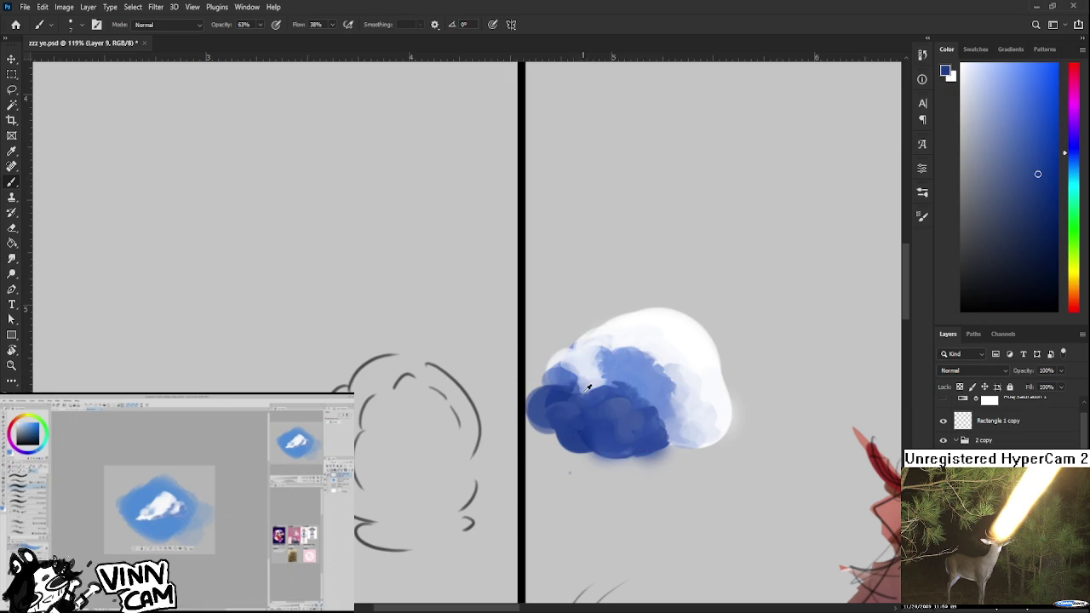
{"action": "left_click", "coordinate": [571, 385], "text": "alt"}
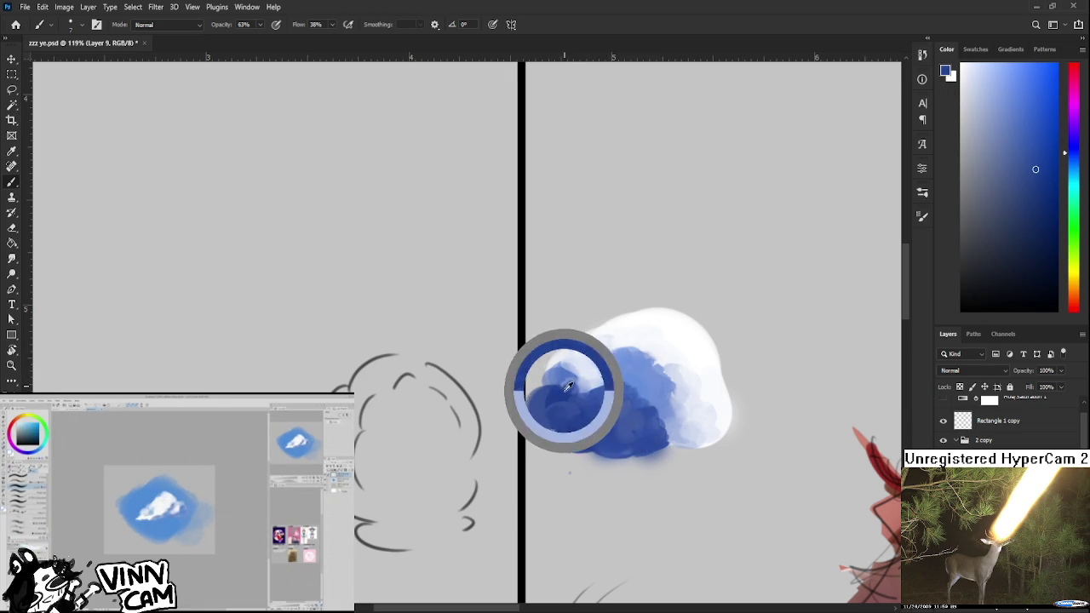
{"action": "mouse_move", "coordinate": [575, 384]}
{"action": "left_mouse_down"}
{"action": "mouse_move", "coordinate": [565, 386]}
{"action": "mouse_move", "coordinate": [570, 354]}
{"action": "mouse_move", "coordinate": [556, 367]}
{"action": "left_mouse_up"}
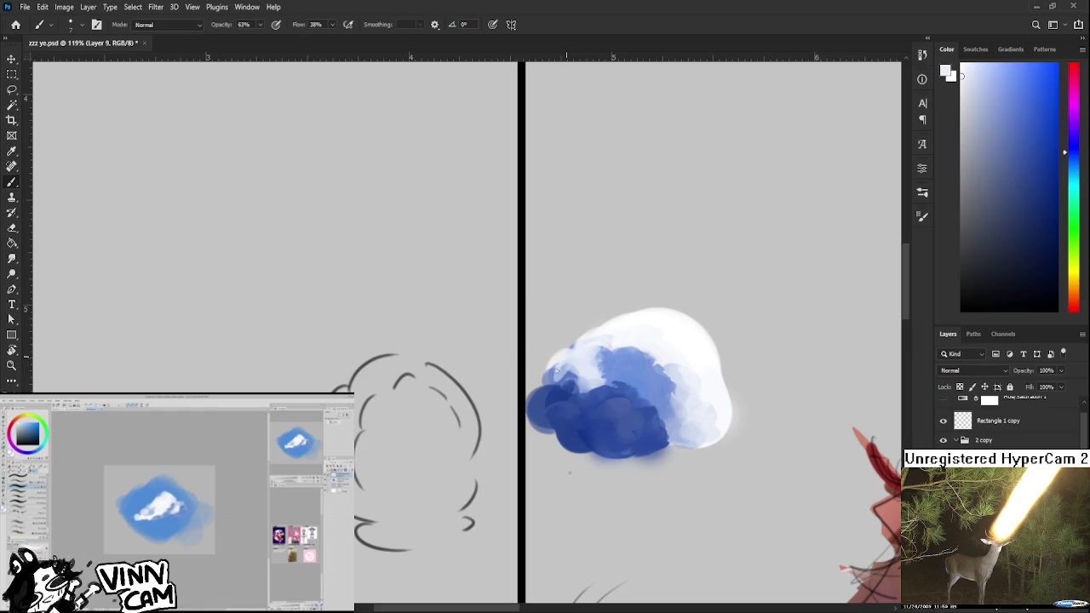
{"action": "left_click", "coordinate": [564, 369], "text": "alt"}
{"action": "left_click", "coordinate": [584, 358], "text": "alt"}
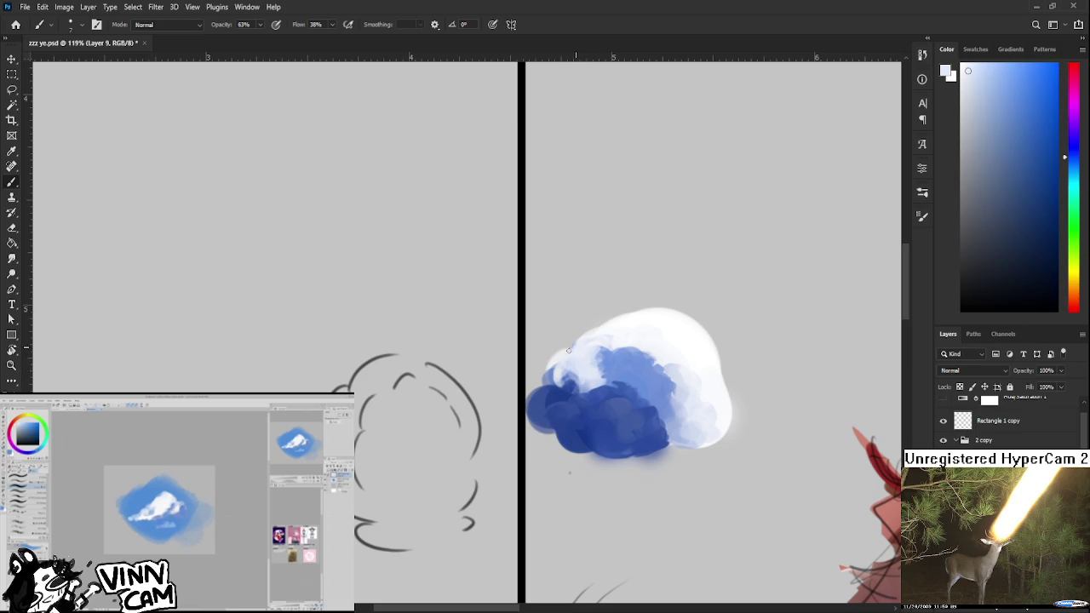
- Alternately erase and resample white to reshape the cloud's white edge
{"action": "key", "text": "e"}
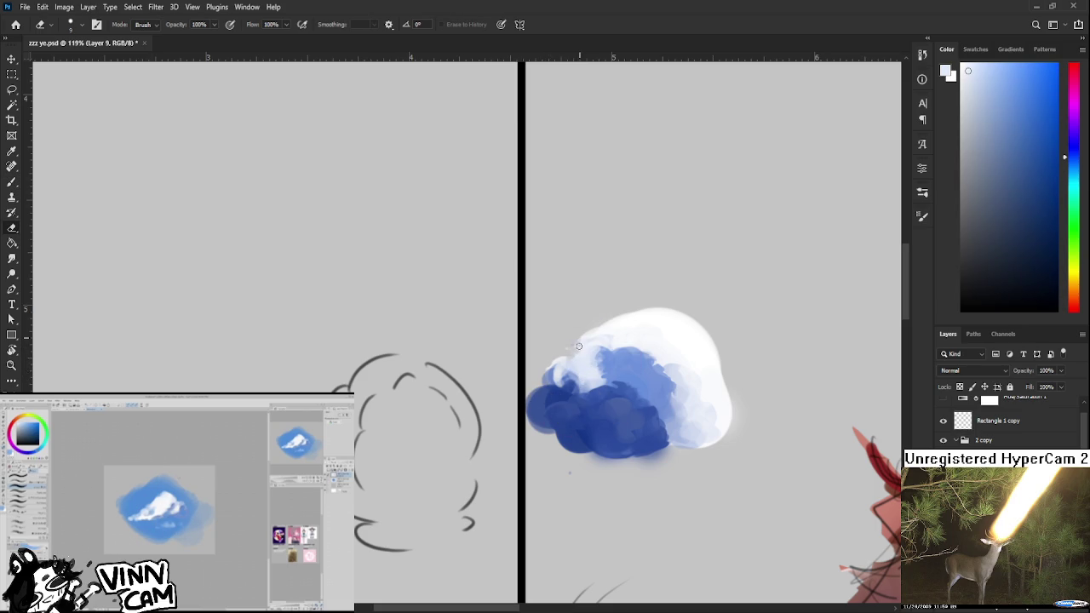
{"action": "key", "text": "b"}
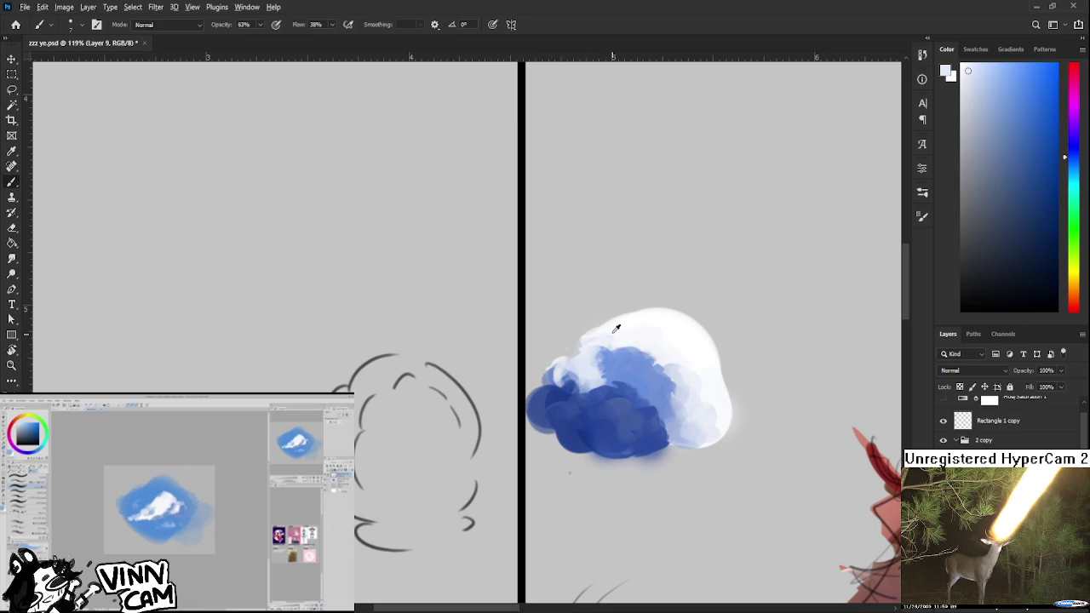
{"action": "left_click", "coordinate": [630, 308], "text": "alt"}
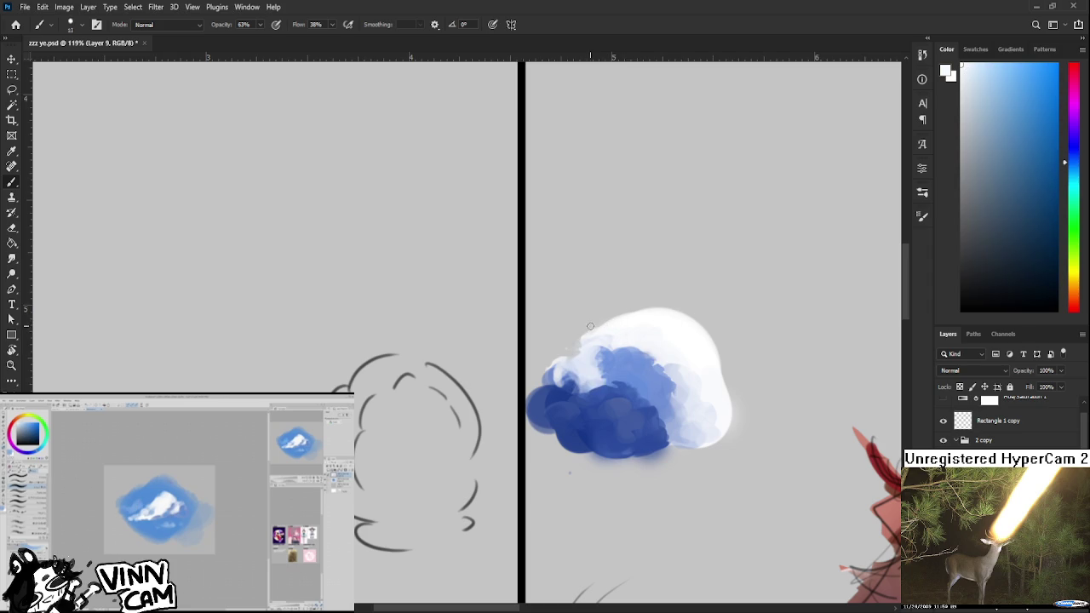
{"action": "key", "text": "e"}
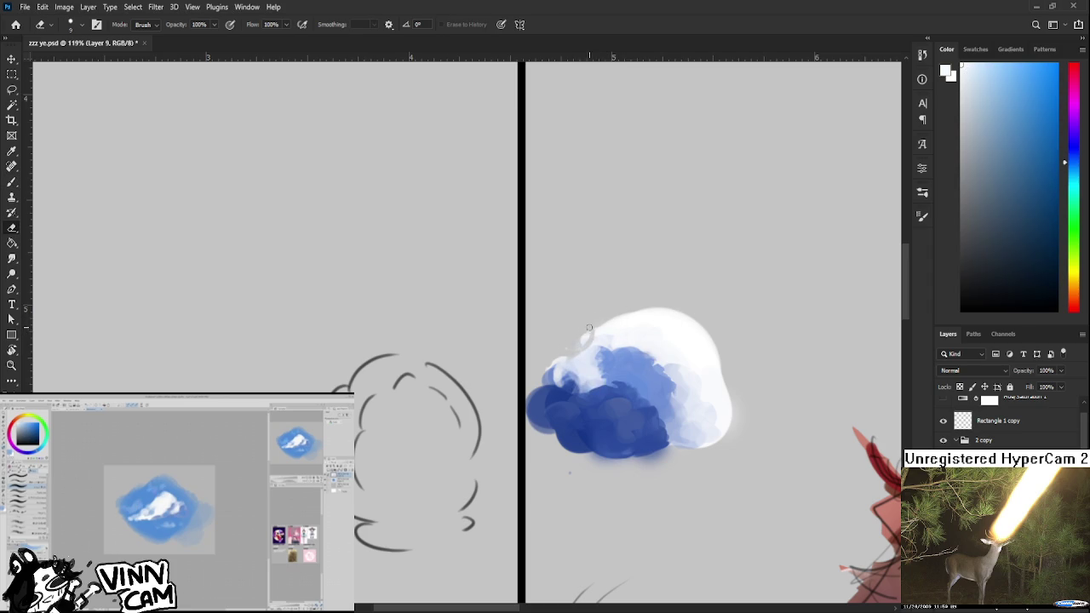
{"action": "left_click_drag", "start_coordinate": [588, 328], "coordinate": [609, 332]}
{"action": "key", "text": "b"}
{"action": "left_click", "coordinate": [625, 328], "text": "alt"}
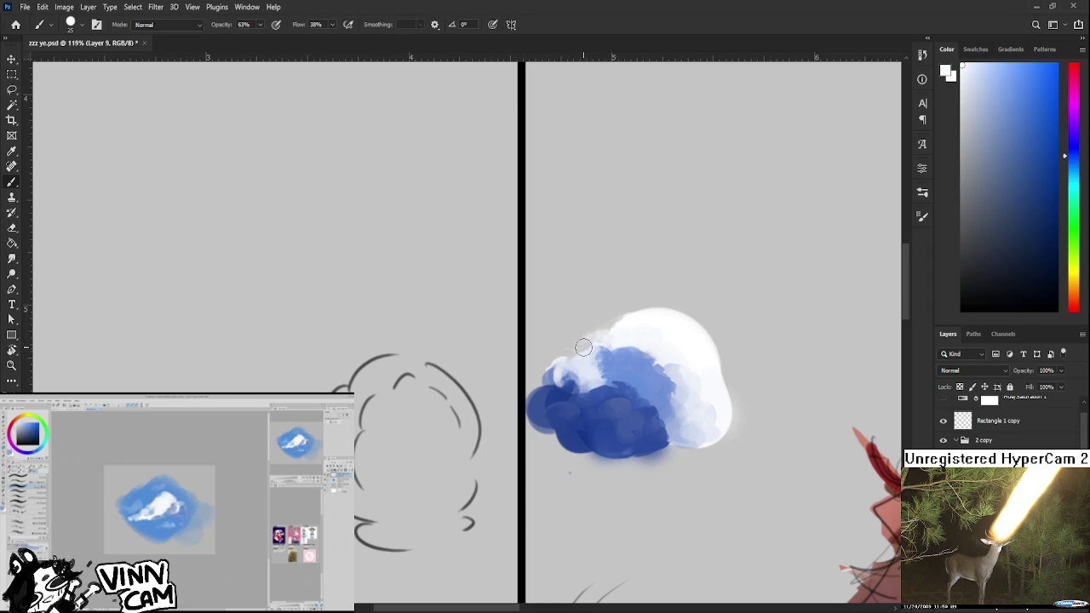
{"action": "key", "text": "e"}
{"action": "left_click_drag", "start_coordinate": [580, 340], "coordinate": [602, 324]}
{"action": "key", "text": "b"}
{"action": "left_click", "coordinate": [633, 332], "text": "alt"}
{"action": "key", "text": "e"}
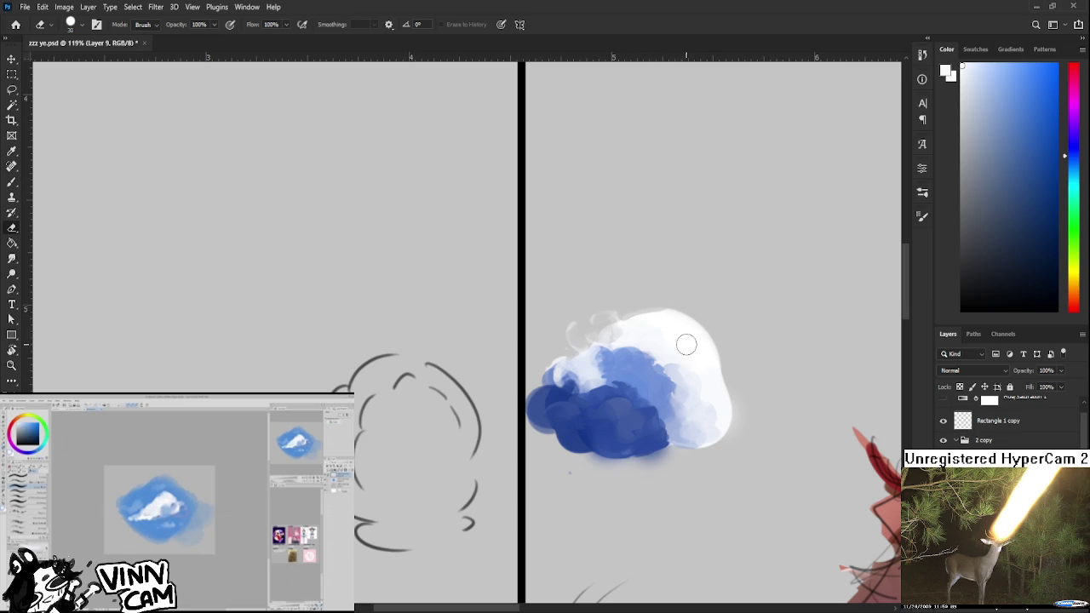
- Lasso a loop around the cloud's top, erase inside it, and sample white
{"action": "key", "text": "l"}
{"action": "mouse_move", "coordinate": [673, 296]}
{"action": "left_mouse_down"}
{"action": "mouse_move", "coordinate": [730, 396]}
{"action": "mouse_move", "coordinate": [732, 424]}
{"action": "left_mouse_up"}
{"action": "key", "text": "e"}
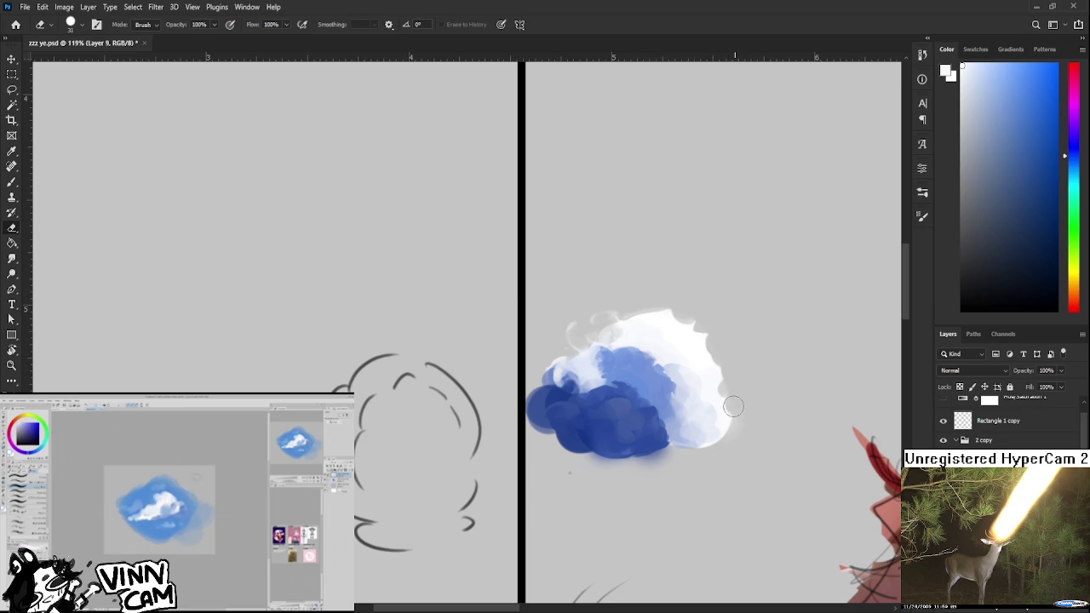
{"action": "key", "text": "b"}
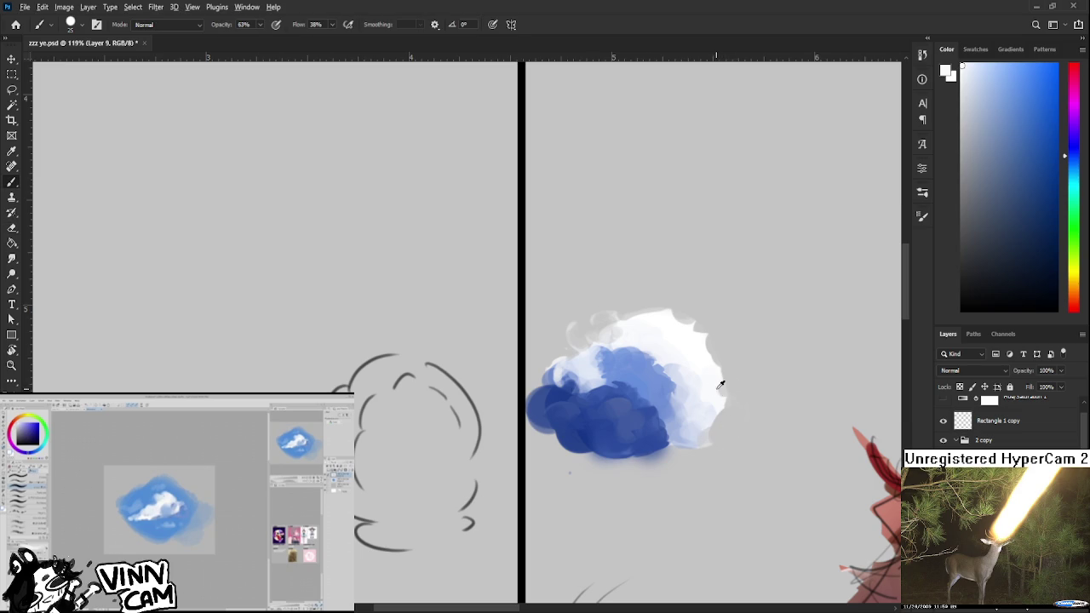
{"action": "left_click", "coordinate": [703, 378], "text": "alt"}
- Outline a puff shape at the cloud's right edge and fill it with white
{"action": "key", "text": "l"}
{"action": "mouse_move", "coordinate": [710, 394]}
{"action": "left_mouse_down"}
{"action": "mouse_move", "coordinate": [745, 400]}
{"action": "mouse_move", "coordinate": [705, 439]}
{"action": "left_mouse_up"}
{"action": "key", "text": "b"}
{"action": "mouse_move", "coordinate": [722, 382]}
{"action": "left_mouse_down"}
{"action": "mouse_move", "coordinate": [710, 420]}
{"action": "mouse_move", "coordinate": [718, 399]}
{"action": "left_mouse_up"}
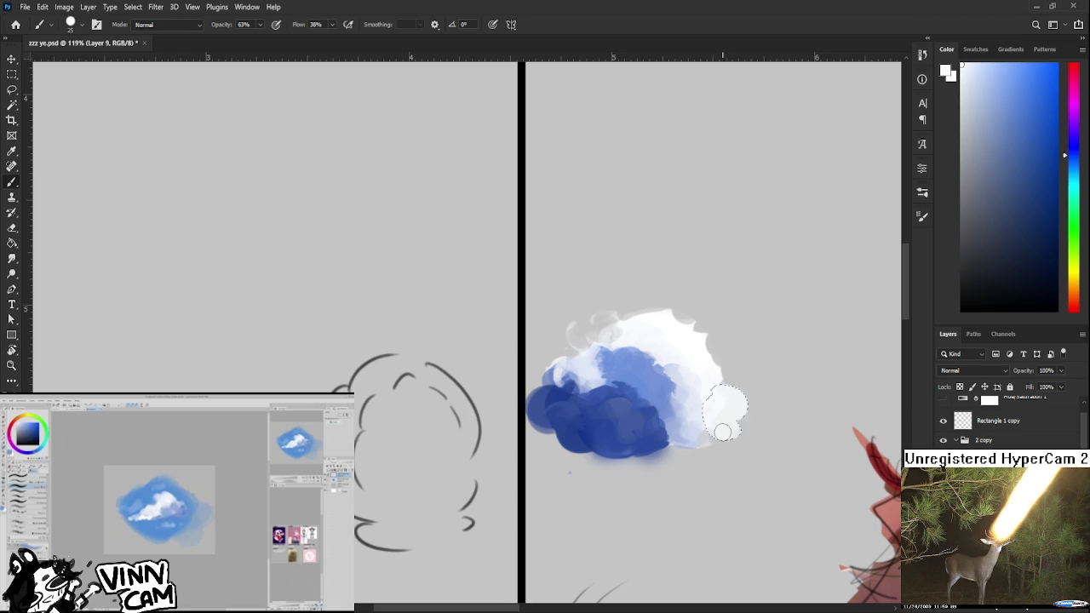
{"action": "key", "text": "ctrl+d"}
- Erase stray white paint at the cloud's lower-right edge
{"action": "key", "text": "l"}
{"action": "key", "text": "e"}
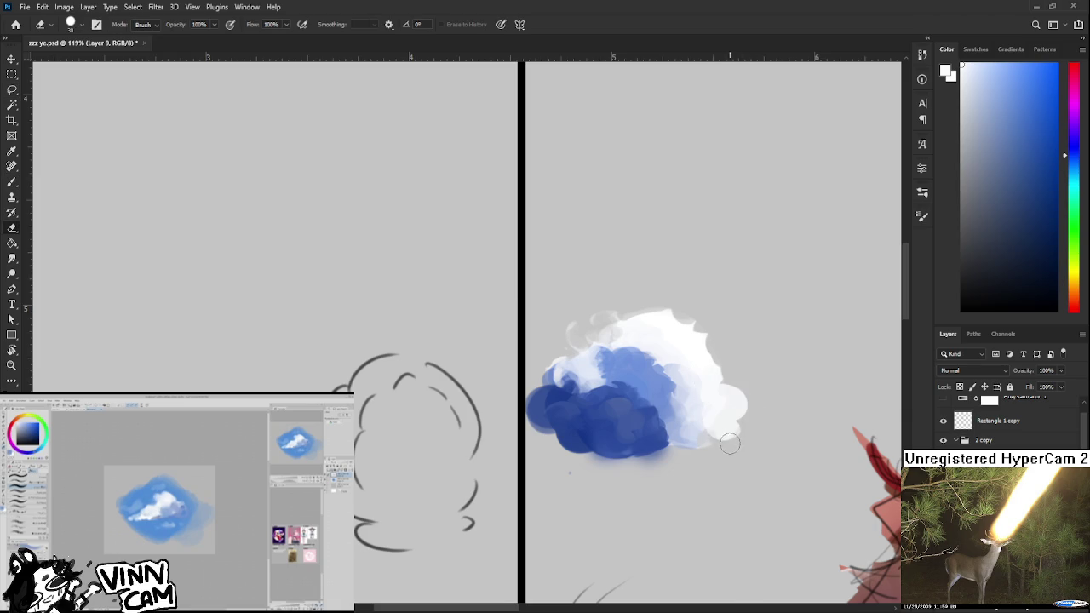
{"action": "left_click_drag", "start_coordinate": [753, 444], "coordinate": [739, 433]}
{"action": "key", "text": "b"}
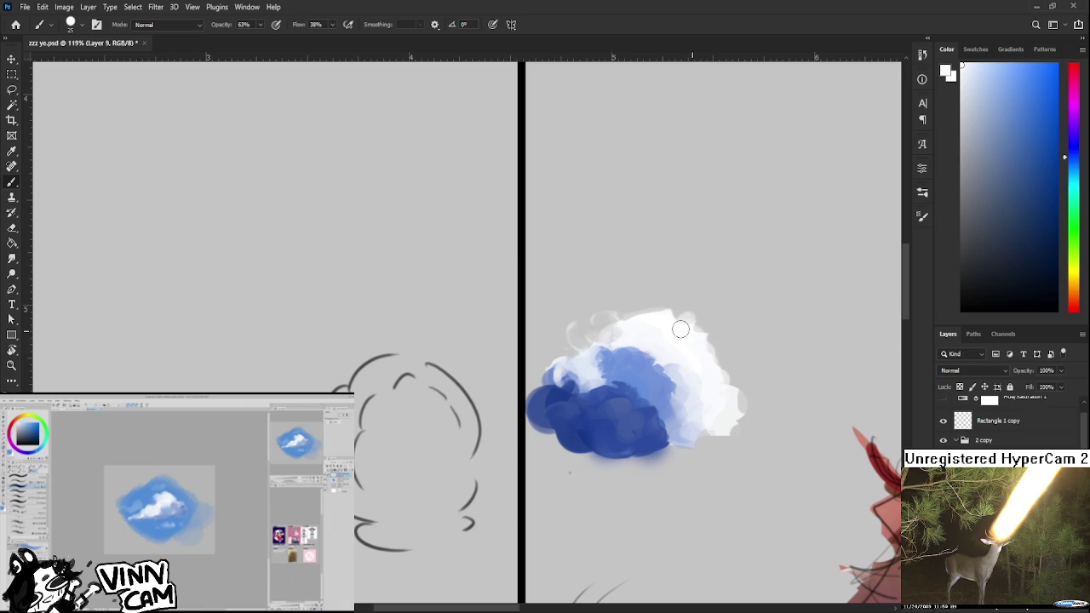
- Lasso a puff shape above the cloud, deselect, and sample a lighter cloud colour
{"action": "key", "text": "e"}
{"action": "key", "text": "l"}
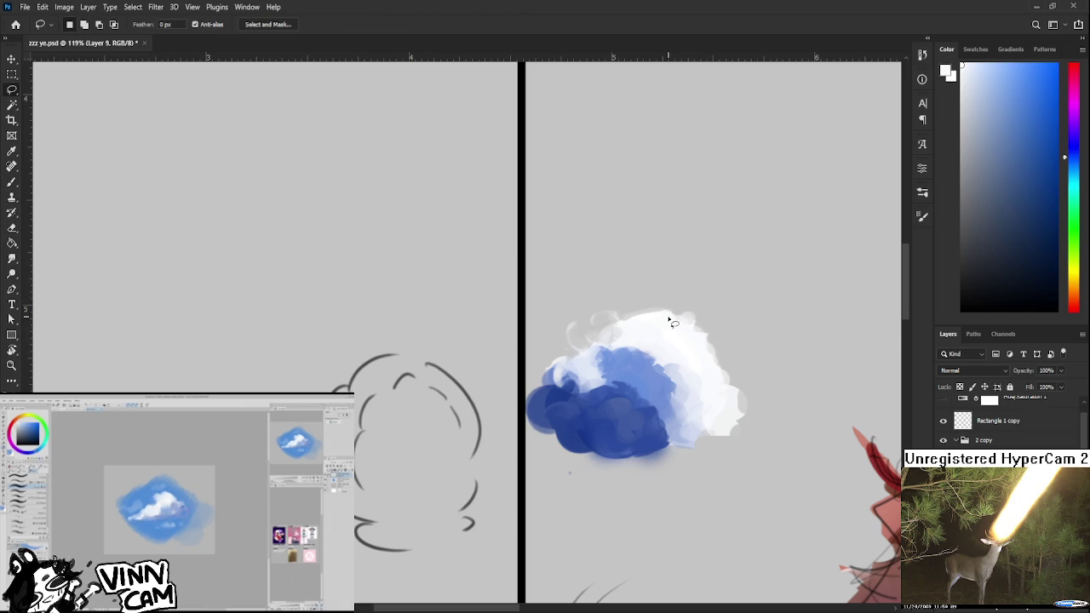
{"action": "left_click_drag", "start_coordinate": [647, 322], "coordinate": [675, 307]}
{"action": "key", "text": "e"}
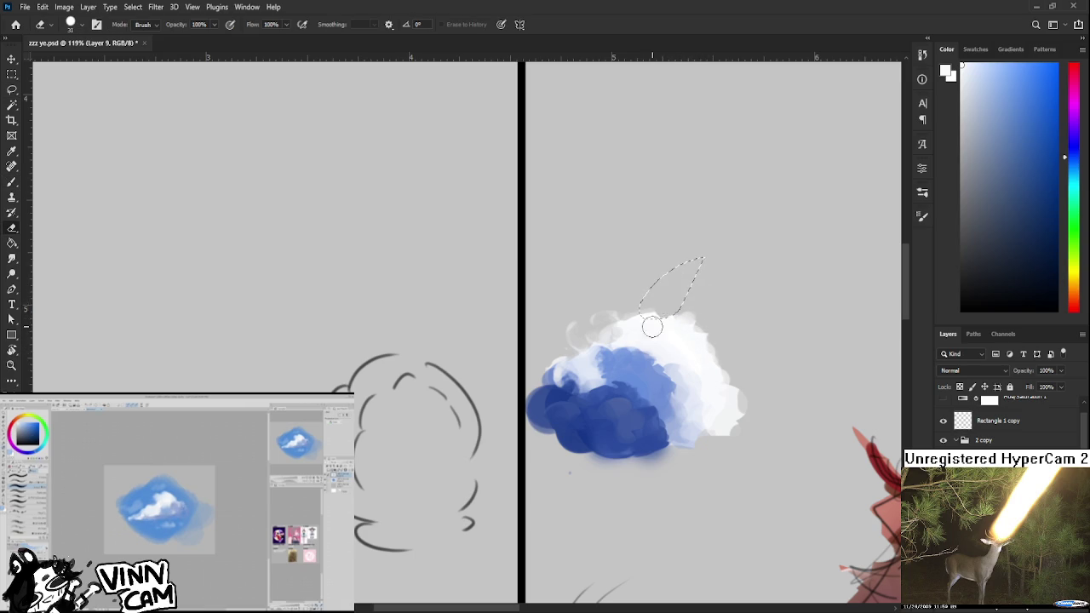
{"action": "key", "text": "ctrl+d"}
{"action": "left_click", "coordinate": [652, 317], "text": "alt"}
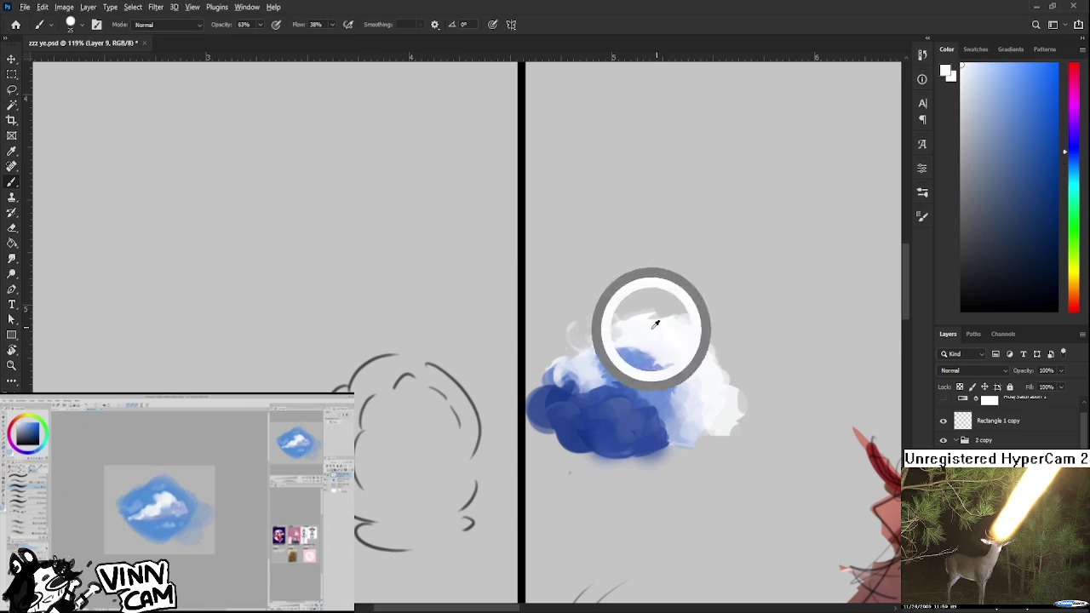
- Round out the cloud's right side with white paint
{"action": "key", "text": "b"}
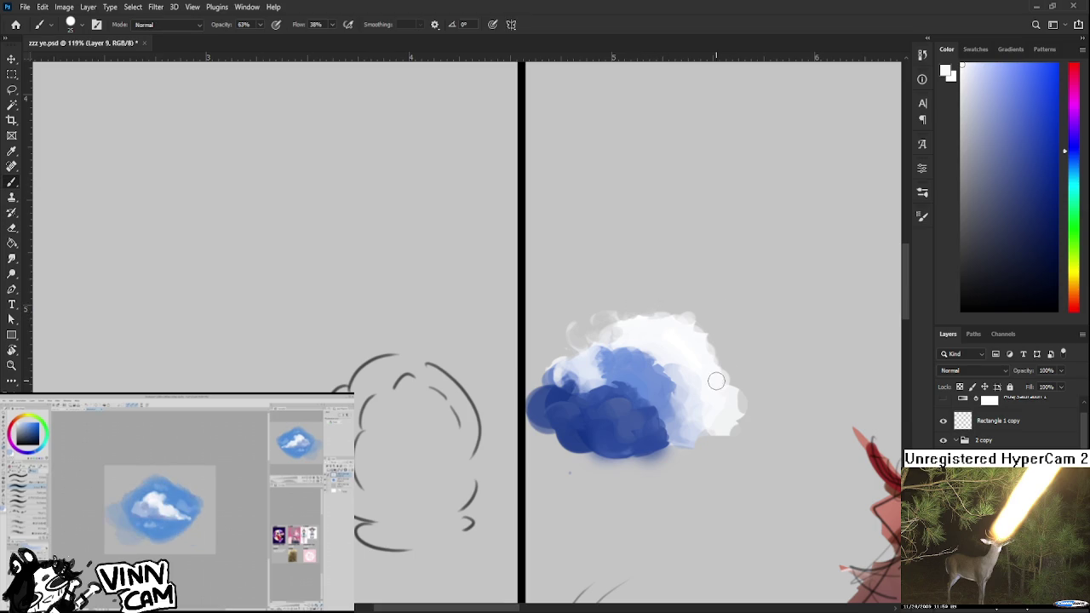
{"action": "left_click", "coordinate": [698, 341], "text": "alt"}
{"action": "mouse_move", "coordinate": [698, 341]}
{"action": "left_mouse_down"}
{"action": "mouse_move", "coordinate": [720, 344]}
{"action": "mouse_move", "coordinate": [728, 362]}
{"action": "mouse_move", "coordinate": [693, 355]}
{"action": "mouse_move", "coordinate": [703, 352]}
{"action": "left_mouse_up"}
{"action": "key", "text": "e"}
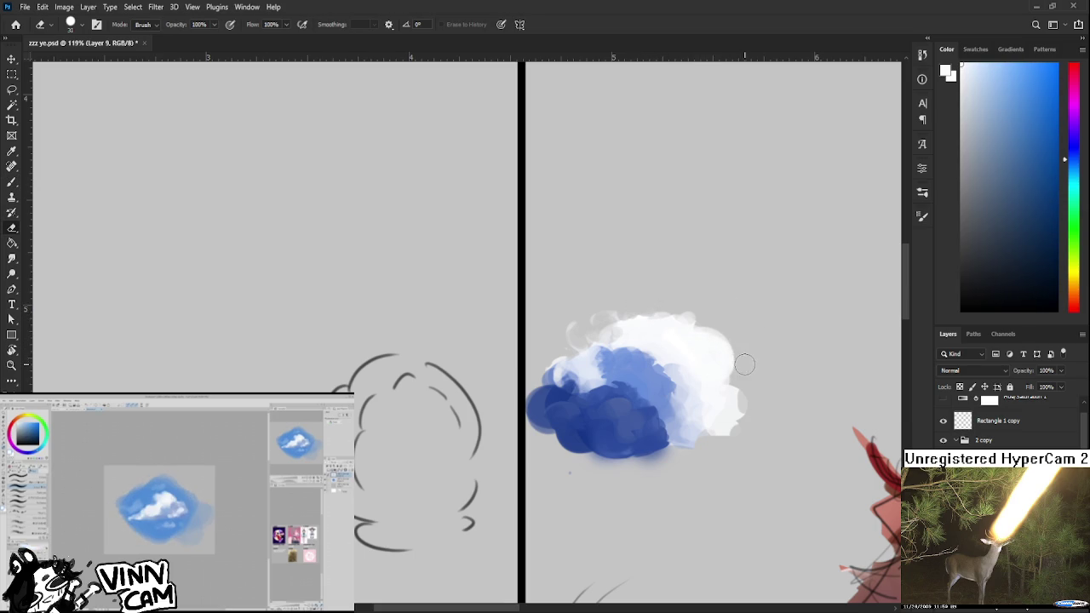
{"action": "key", "text": "b"}
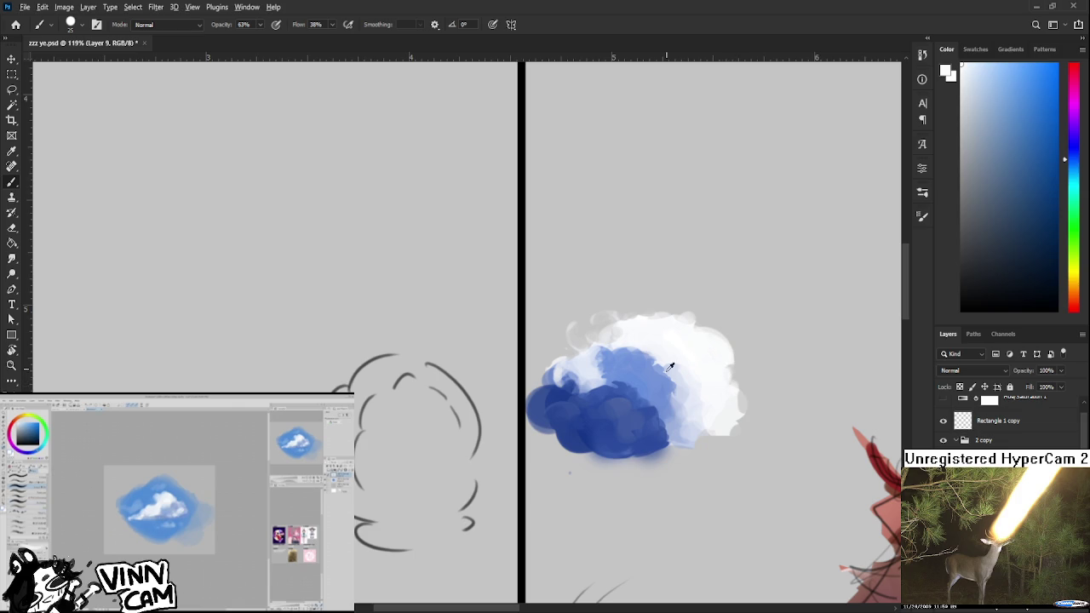
- Dab light blue onto the cloud's upper right
{"action": "left_click", "coordinate": [673, 415], "text": "alt"}
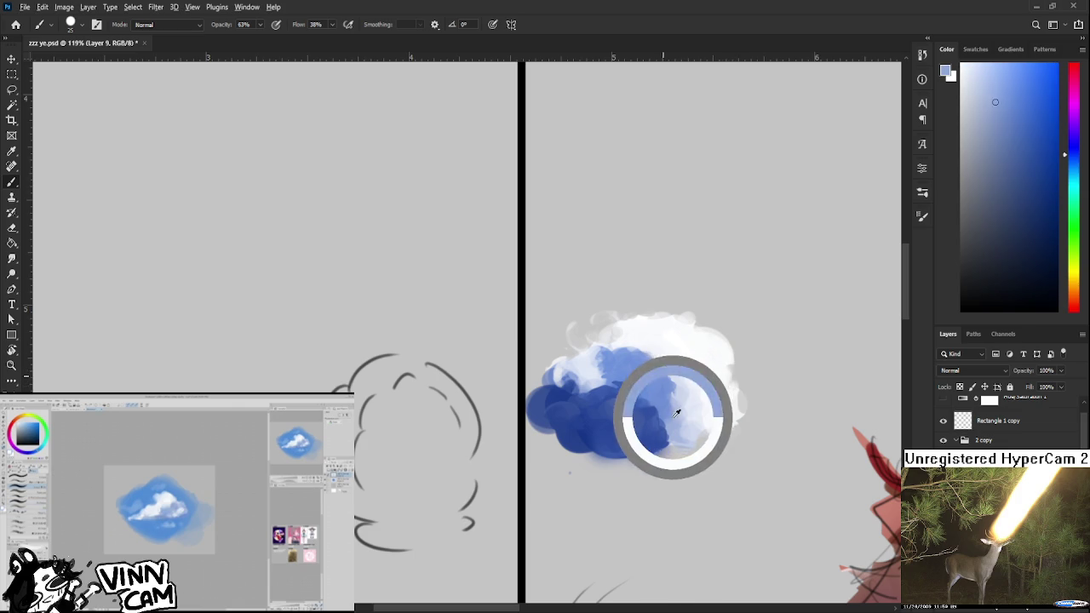
{"action": "left_click", "coordinate": [698, 351], "text": "alt"}
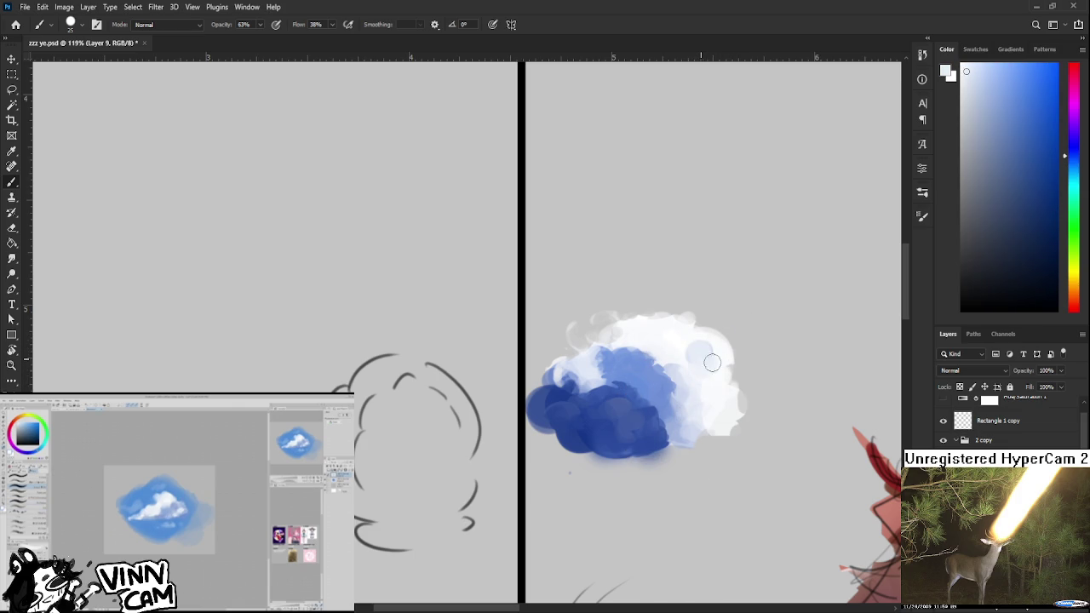
{"action": "left_click", "coordinate": [689, 342]}
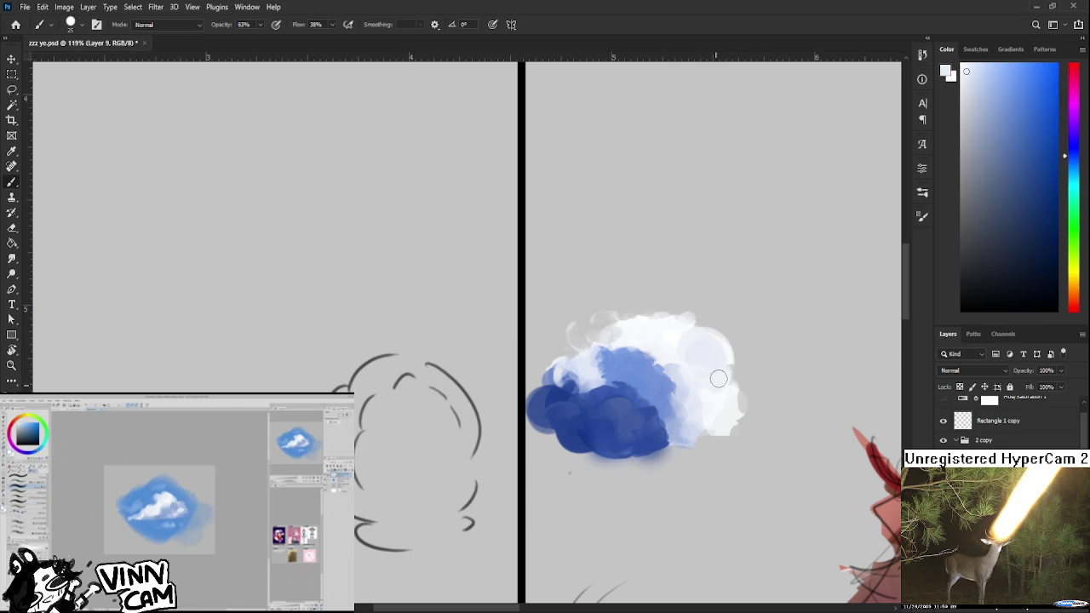
{"action": "left_click", "coordinate": [712, 363], "text": "alt"}
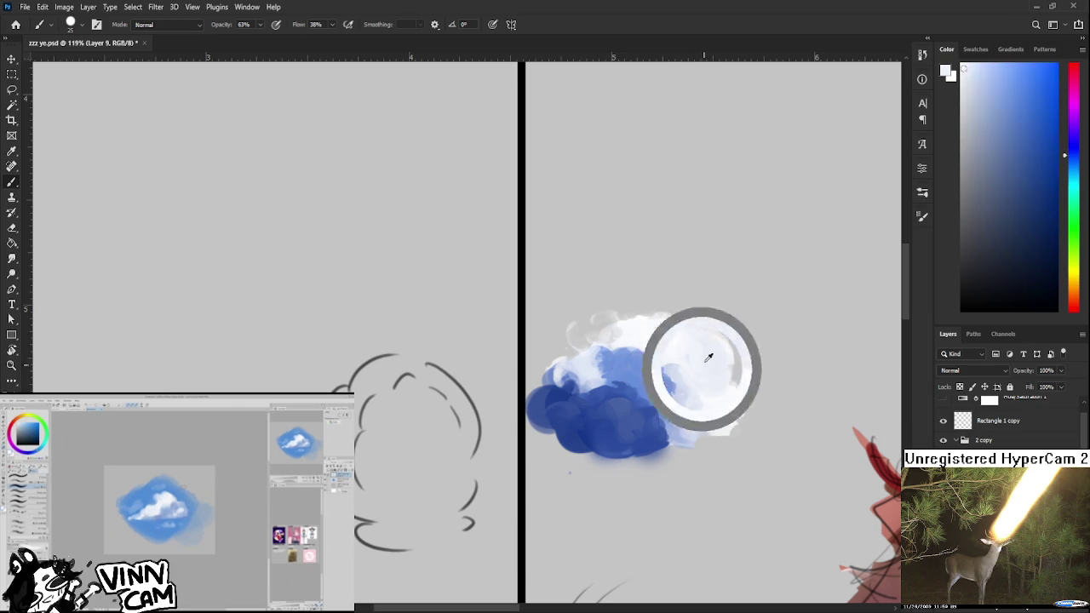
- Sample light blues and near-whites from the cloud for soft upper-right shading
{"action": "left_click", "coordinate": [672, 361], "text": "alt"}
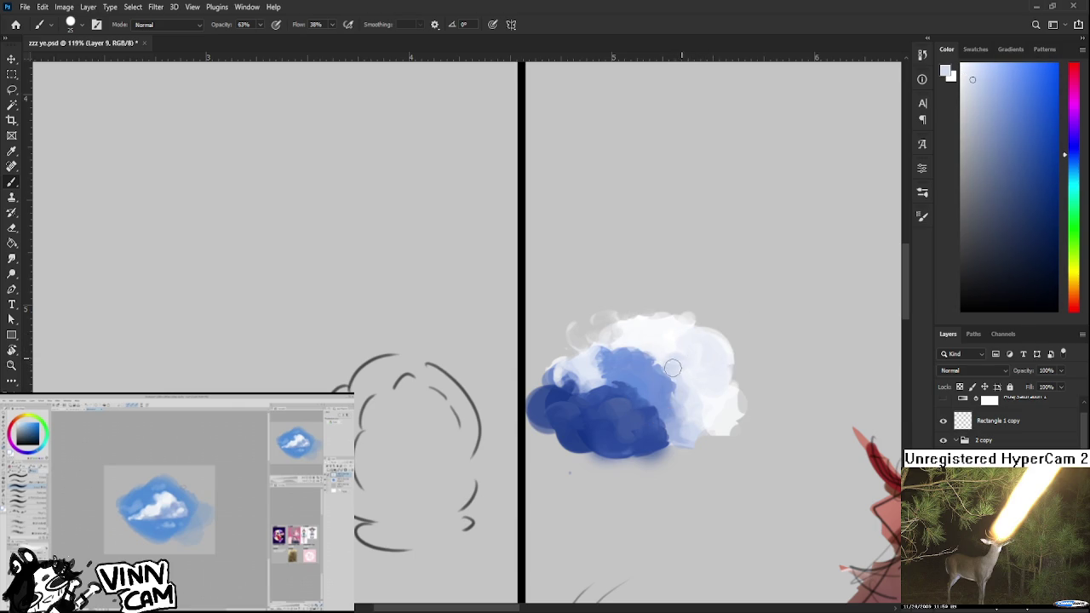
{"action": "left_click", "coordinate": [652, 364], "text": "alt"}
{"action": "left_click", "coordinate": [651, 359], "text": "alt"}
{"action": "left_click", "coordinate": [669, 348], "text": "alt"}
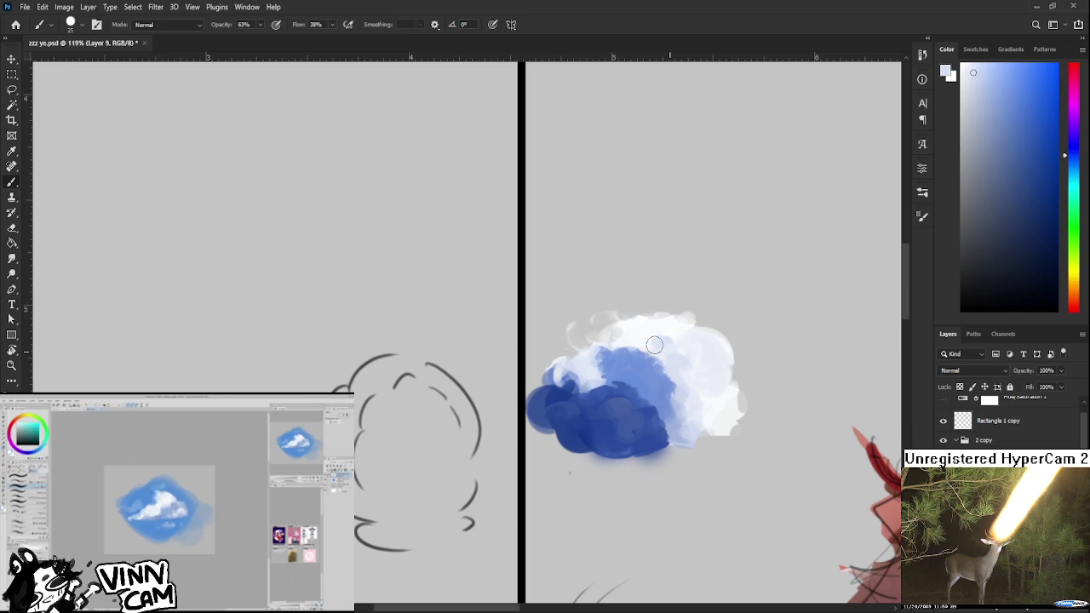
{"action": "left_click", "coordinate": [641, 332], "text": "alt"}
{"action": "left_click", "coordinate": [662, 338], "text": "alt"}
{"action": "left_click", "coordinate": [678, 330], "text": "alt"}
{"action": "key", "text": "l"}
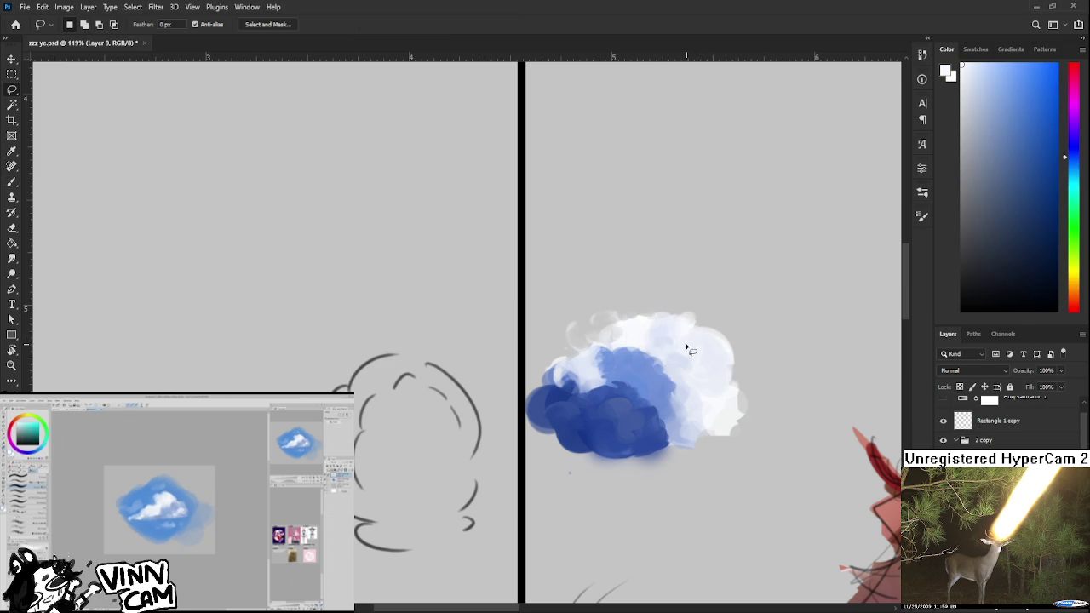
- Paint white inside a puff selection on the cloud's top, then deselect
{"action": "key", "text": "b"}
{"action": "mouse_move", "coordinate": [698, 347]}
{"action": "left_mouse_down"}
{"action": "mouse_move", "coordinate": [678, 323]}
{"action": "mouse_move", "coordinate": [691, 345]}
{"action": "left_mouse_up"}
{"action": "left_click", "coordinate": [637, 327], "text": "alt"}
{"action": "key", "text": "ctrl+d"}
- Sample light and mid blues across the cloud's middle to soften its shading
{"action": "left_click", "coordinate": [629, 385], "text": "alt"}
{"action": "left_click", "coordinate": [660, 384], "text": "alt"}
{"action": "left_click", "coordinate": [640, 383], "text": "alt"}
{"action": "left_click", "coordinate": [640, 368], "text": "alt"}
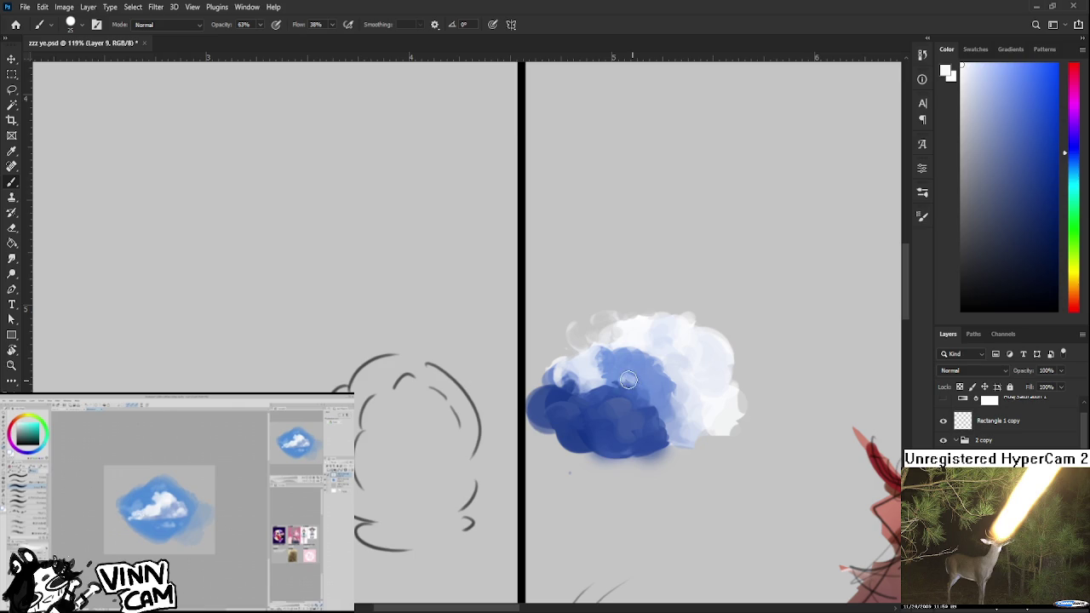
{"action": "left_click", "coordinate": [625, 375], "text": "alt"}
{"action": "left_click", "coordinate": [623, 374], "text": "alt"}
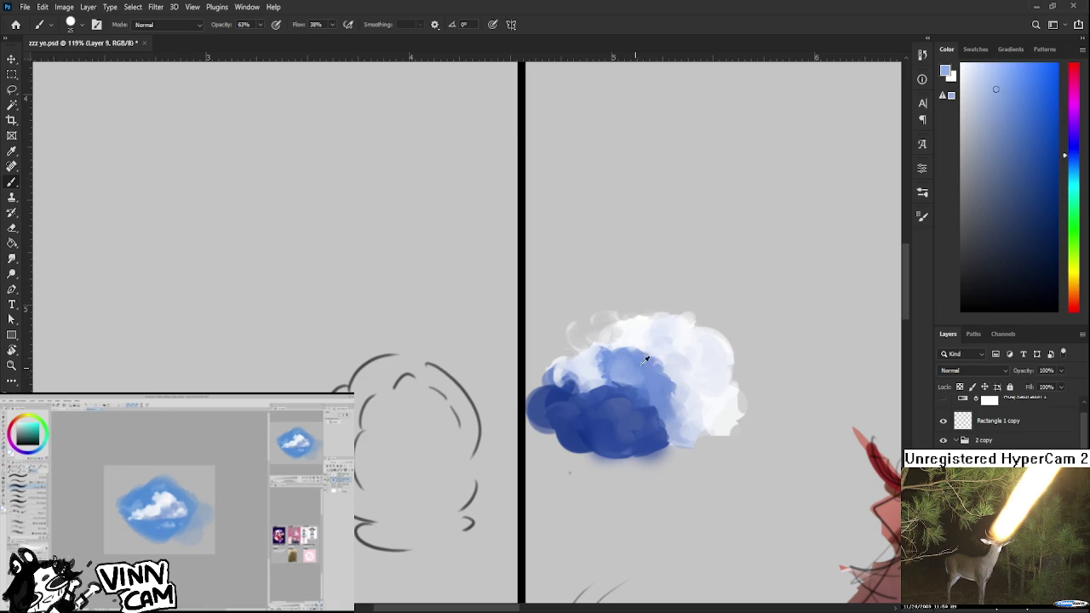
{"action": "left_click", "coordinate": [645, 369], "text": "alt"}
{"action": "left_click", "coordinate": [657, 381], "text": "alt"}
{"action": "left_click", "coordinate": [654, 392], "text": "alt"}
{"action": "left_click", "coordinate": [677, 404], "text": "alt"}
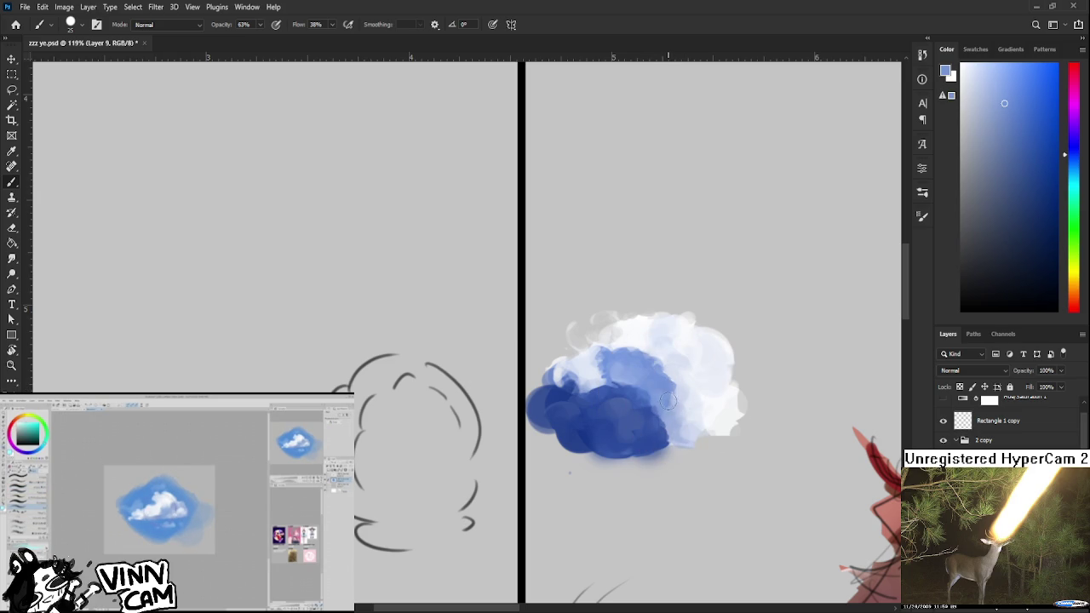
- Sample darker and medium blues from the cloud's lower body for blending
{"action": "left_click", "coordinate": [647, 411], "text": "alt"}
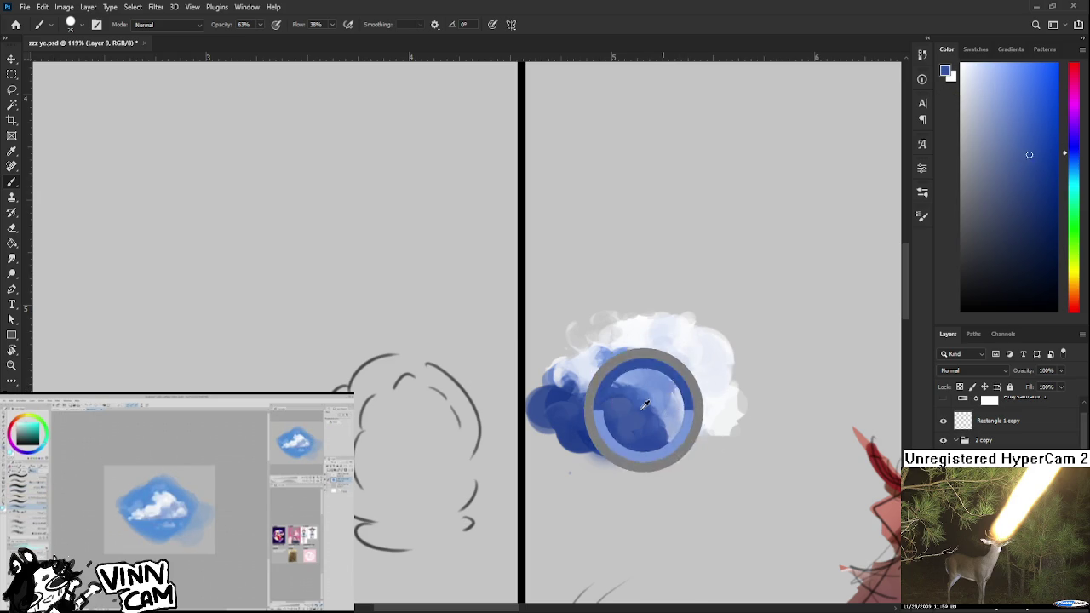
{"action": "left_click", "coordinate": [624, 403], "text": "alt"}
{"action": "left_click", "coordinate": [604, 419], "text": "alt"}
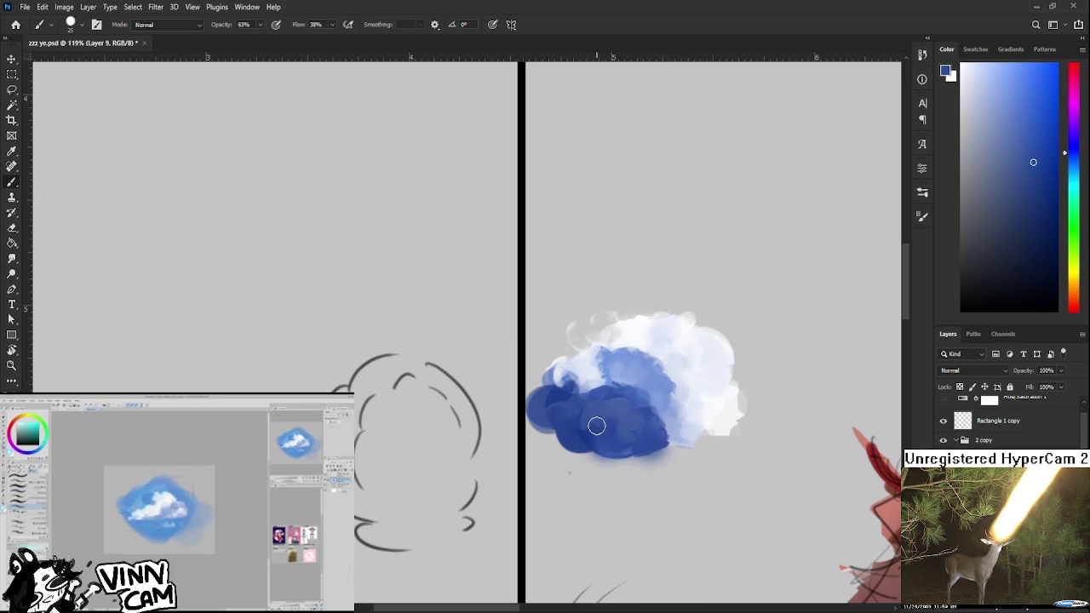
{"action": "left_click", "coordinate": [620, 403], "text": "alt"}
{"action": "left_click", "coordinate": [594, 364], "text": "alt"}
{"action": "left_click", "coordinate": [673, 387], "text": "alt"}
{"action": "left_click", "coordinate": [624, 411], "text": "alt"}
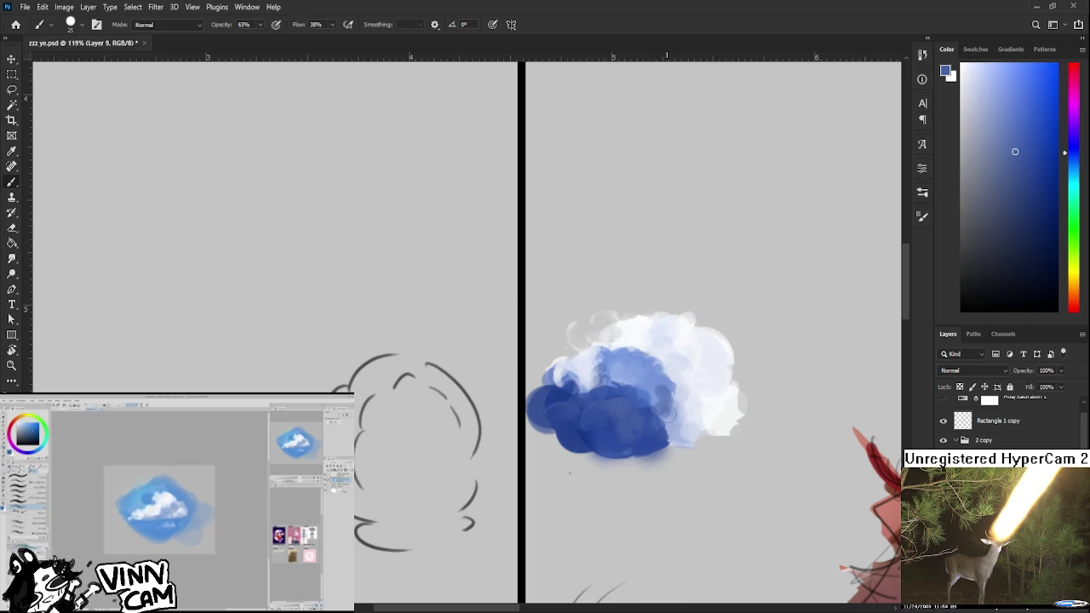
{"action": "left_click", "coordinate": [670, 401], "text": "alt"}
{"action": "left_click", "coordinate": [624, 399], "text": "alt"}
{"action": "left_click", "coordinate": [652, 412], "text": "alt"}
- Shrink the brush and sample a near-white from the cloud's top
{"action": "key", "text": "bracketleft"}
{"action": "key", "text": "bracketleft"}
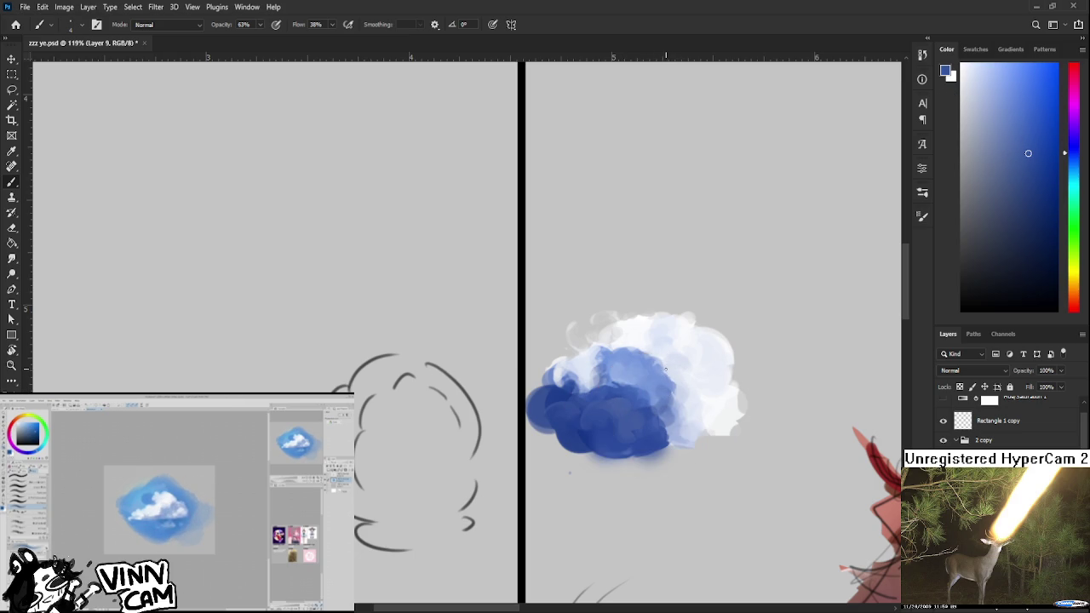
{"action": "left_click", "coordinate": [669, 366], "text": "alt"}
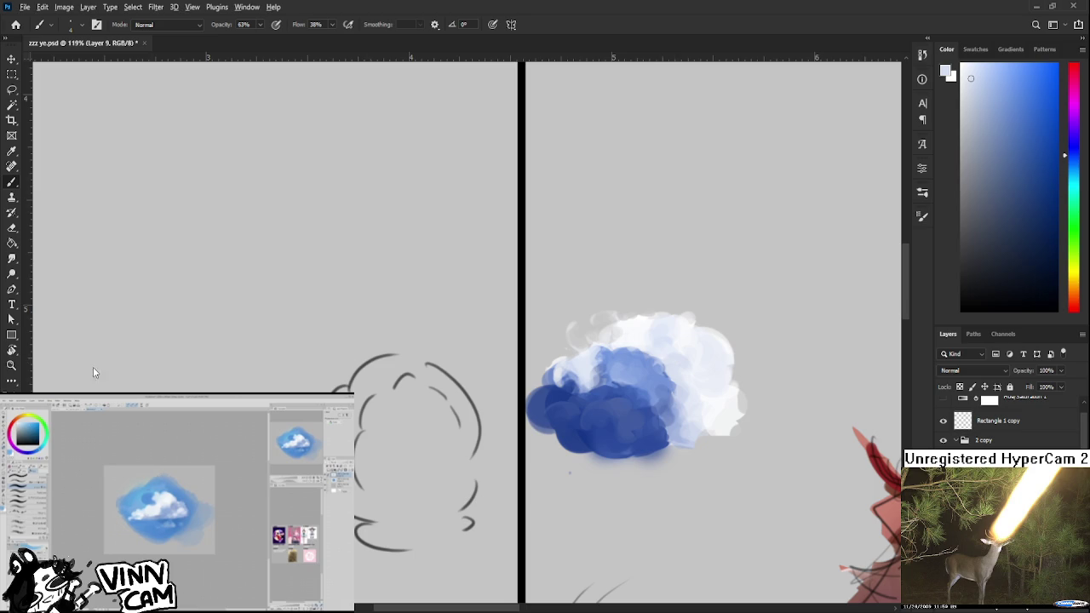
{"action": "left_click", "coordinate": [643, 327], "text": "alt"}
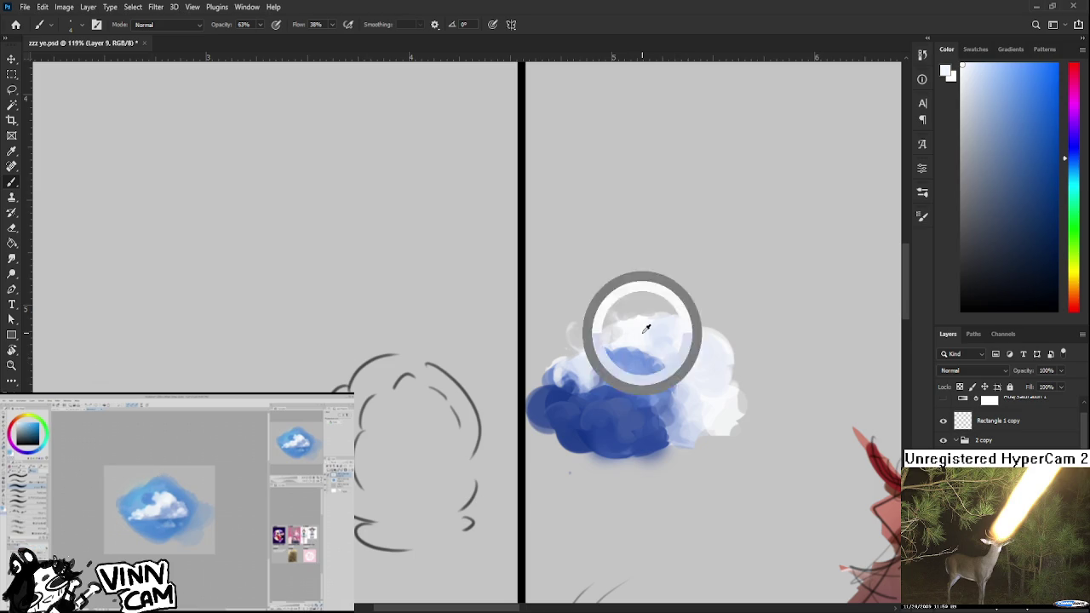
- Enlarge the brush, undo a light-blue stroke, and sample a dark blue
{"action": "key", "text": "bracketright"}
{"action": "key", "text": "bracketright"}
{"action": "key", "text": "bracketright"}
{"action": "left_click_drag", "start_coordinate": [559, 419], "coordinate": [567, 420]}
{"action": "key", "text": "ctrl+z"}
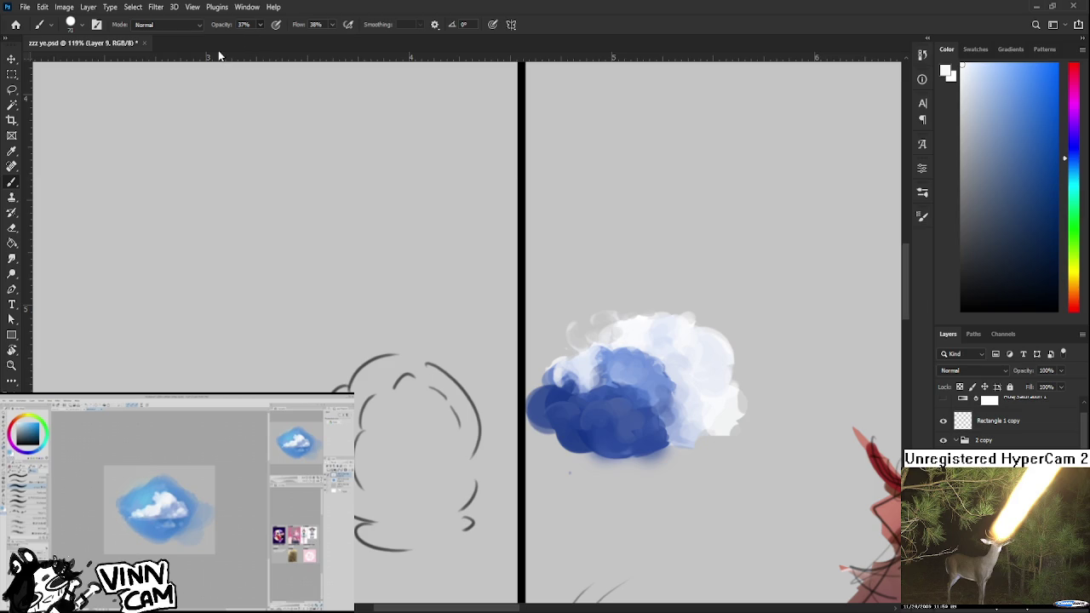
{"action": "left_click", "coordinate": [579, 417], "text": "alt"}
{"action": "left_click", "coordinate": [554, 414], "text": "alt"}
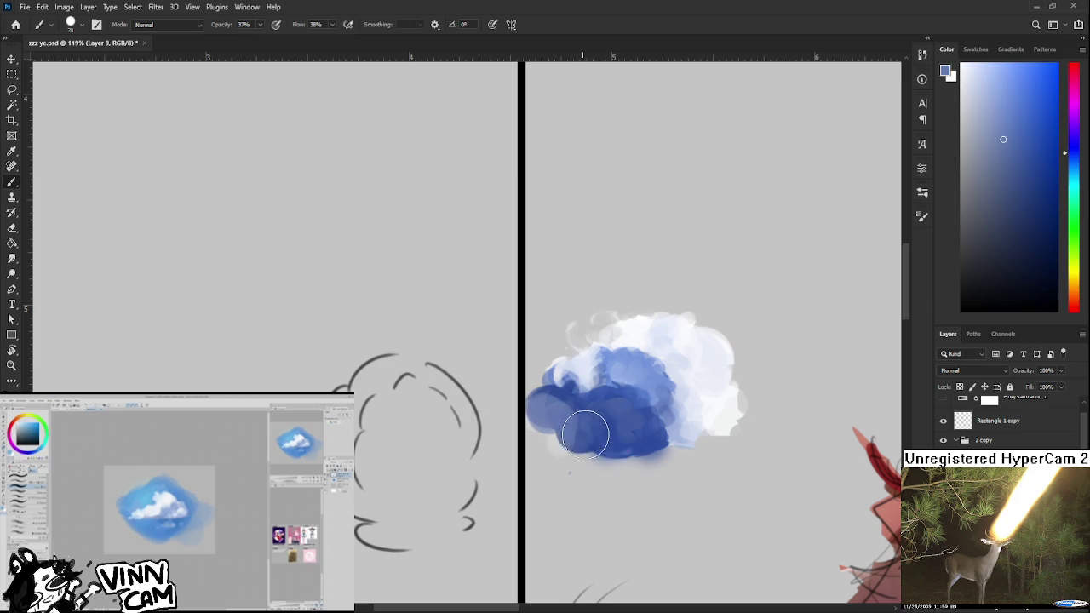
{"action": "left_click", "coordinate": [572, 405], "text": "alt"}
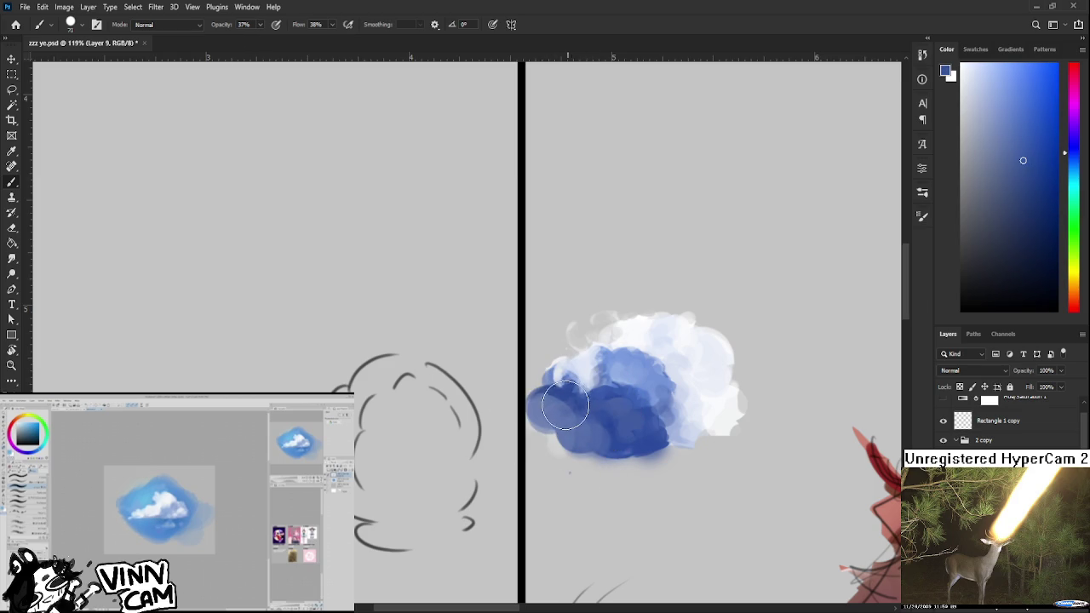
{"action": "left_click", "coordinate": [568, 387], "text": "alt"}
- Fill the cloud's left and lower-left side with dark blue
{"action": "mouse_move", "coordinate": [567, 388]}
{"action": "left_mouse_down"}
{"action": "mouse_move", "coordinate": [538, 393]}
{"action": "mouse_move", "coordinate": [574, 411]}
{"action": "left_mouse_up"}
{"action": "left_click", "coordinate": [606, 429], "text": "alt"}
{"action": "left_click", "coordinate": [608, 436], "text": "alt"}
{"action": "left_click", "coordinate": [619, 440], "text": "alt"}
{"action": "left_click", "coordinate": [648, 430], "text": "alt"}
{"action": "left_click", "coordinate": [660, 434], "text": "alt"}
- Erase the cloud's bottom into a flat, straight edge and trim its left edge
{"action": "key", "text": "e"}
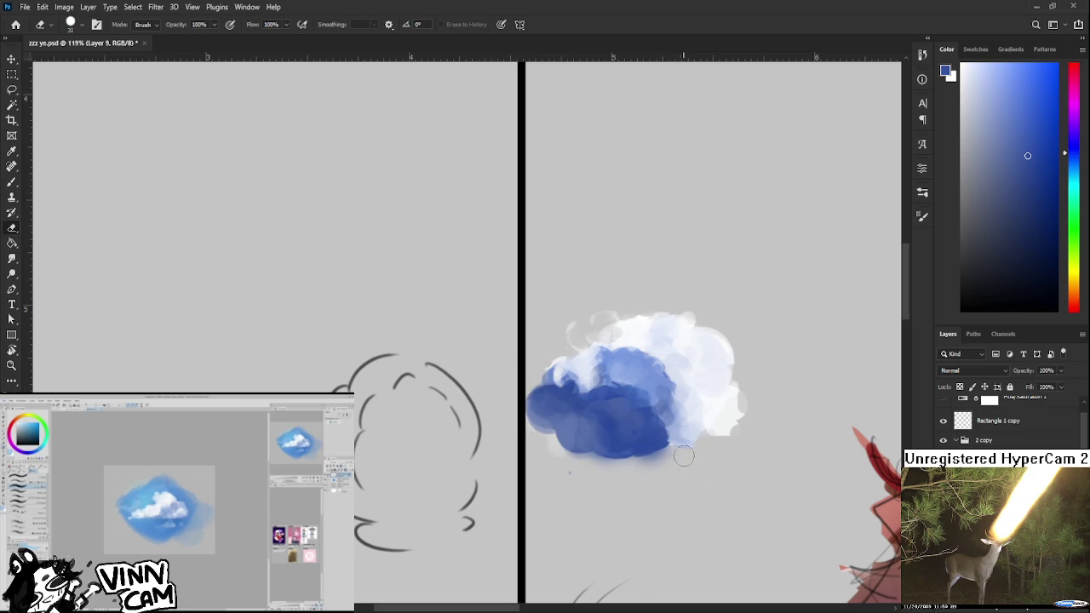
{"action": "left_click_drag", "start_coordinate": [681, 458], "coordinate": [533, 456]}
{"action": "left_click_drag", "start_coordinate": [740, 435], "coordinate": [536, 438]}
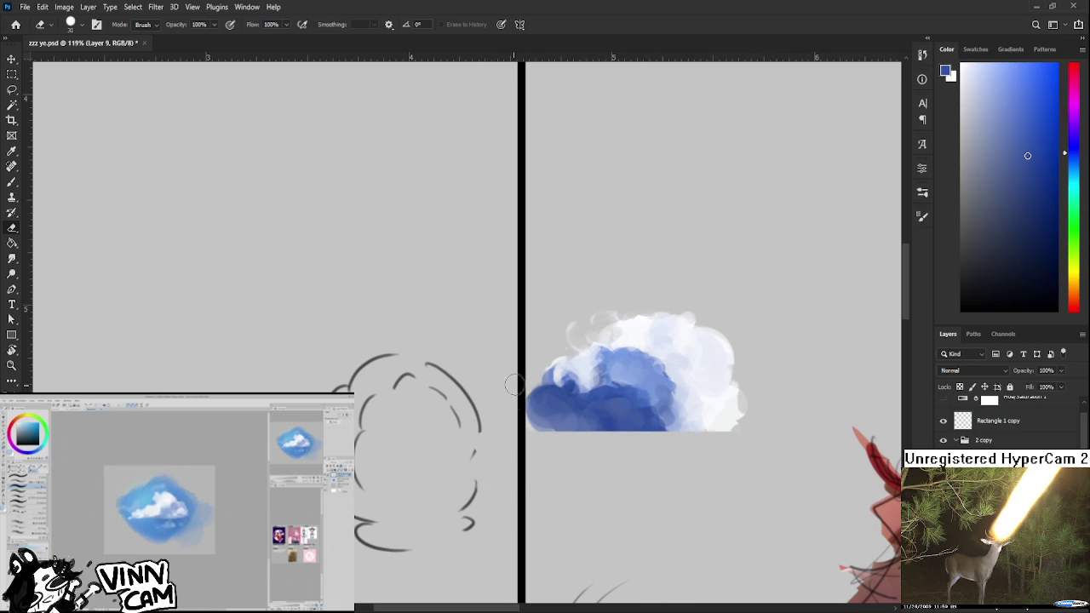
{"action": "left_click_drag", "start_coordinate": [517, 400], "coordinate": [545, 374]}
- Darken the cloud's lower-left edge and dab lighter blue into its middle
{"action": "key", "text": "b"}
{"action": "left_click", "coordinate": [550, 398], "text": "alt"}
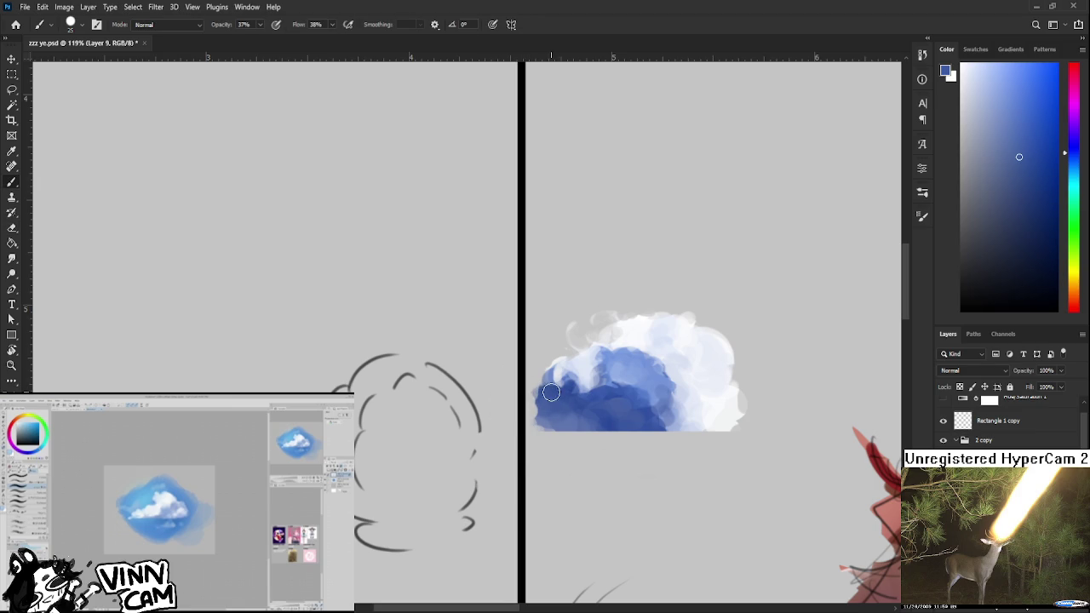
{"action": "mouse_move", "coordinate": [550, 412]}
{"action": "left_mouse_down"}
{"action": "mouse_move", "coordinate": [536, 404]}
{"action": "mouse_move", "coordinate": [536, 421]}
{"action": "left_mouse_up"}
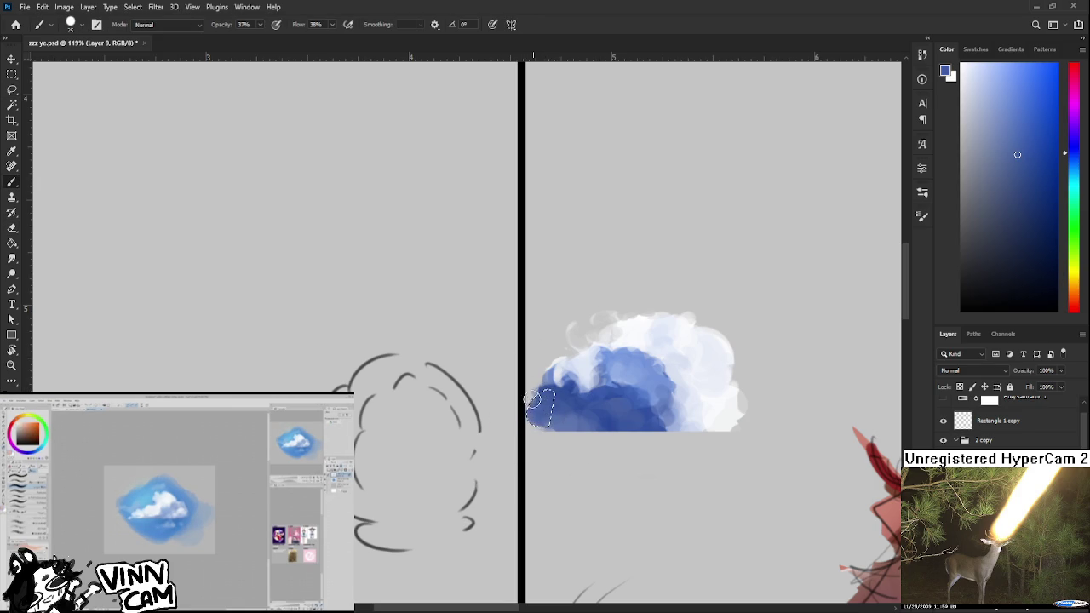
{"action": "key", "text": "l"}
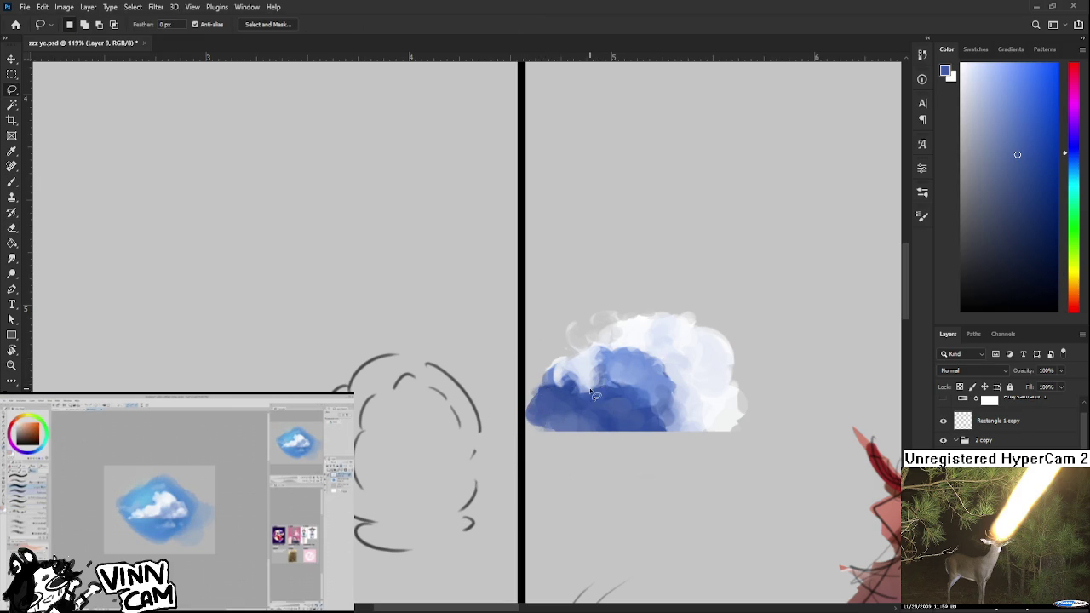
{"action": "key", "text": "b"}
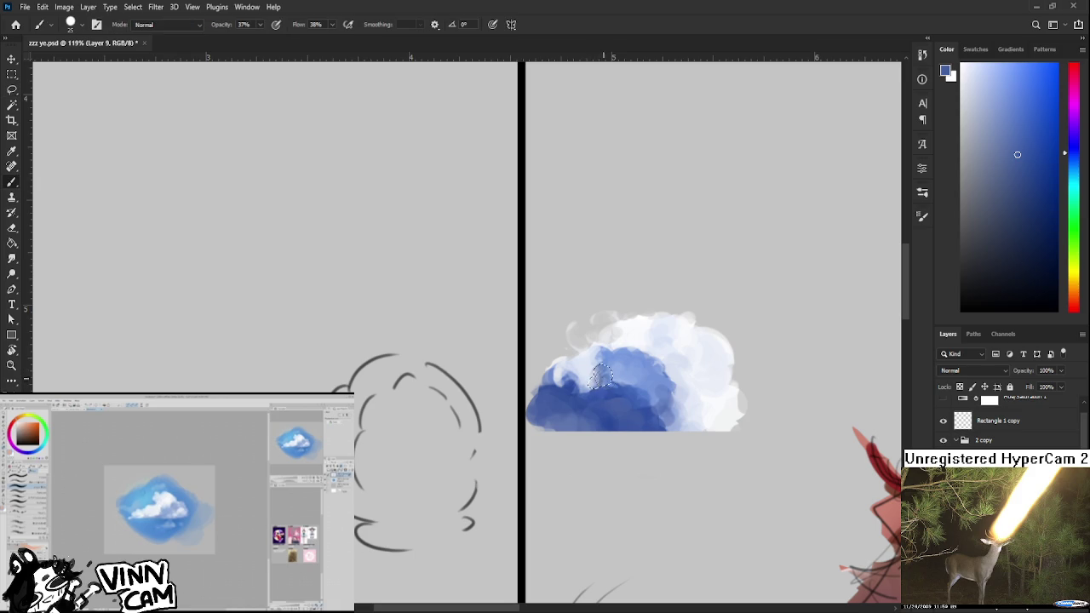
{"action": "left_click", "coordinate": [600, 378], "text": "alt"}
{"action": "left_click_drag", "start_coordinate": [600, 377], "coordinate": [603, 375]}
{"action": "left_click", "coordinate": [604, 376], "text": "alt"}
{"action": "left_click", "coordinate": [621, 390], "text": "alt"}
{"action": "key", "text": "l"}
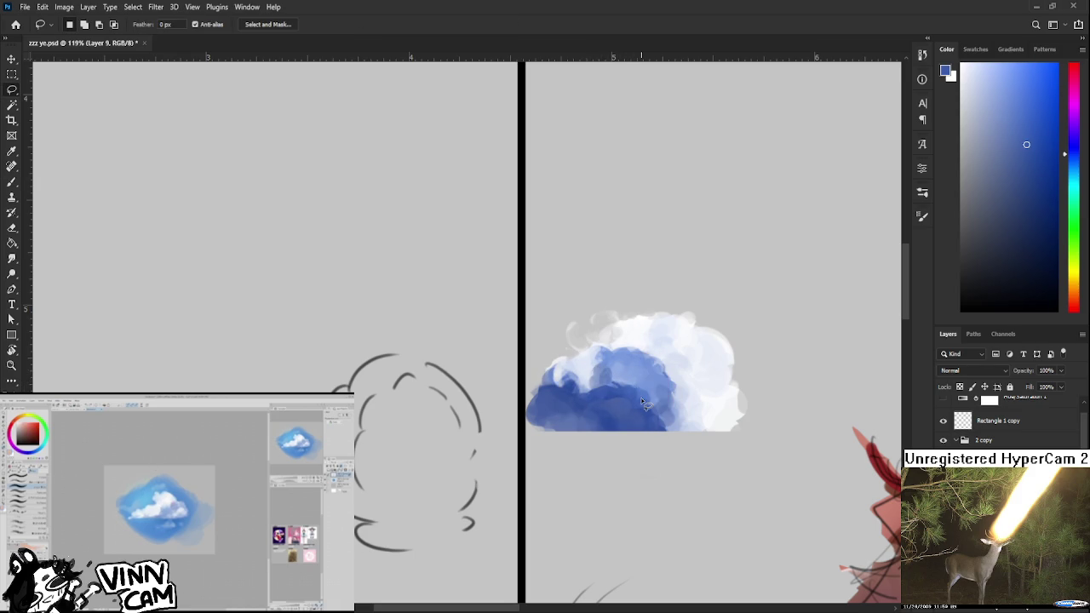
{"action": "scroll", "coordinate": [644, 404], "scroll_direction": "down", "scroll_amount": 3}
{"action": "scroll", "coordinate": [656, 409], "scroll_direction": "down", "scroll_amount": 3}
{"action": "scroll", "coordinate": [672, 413], "scroll_direction": "down", "scroll_amount": 1}
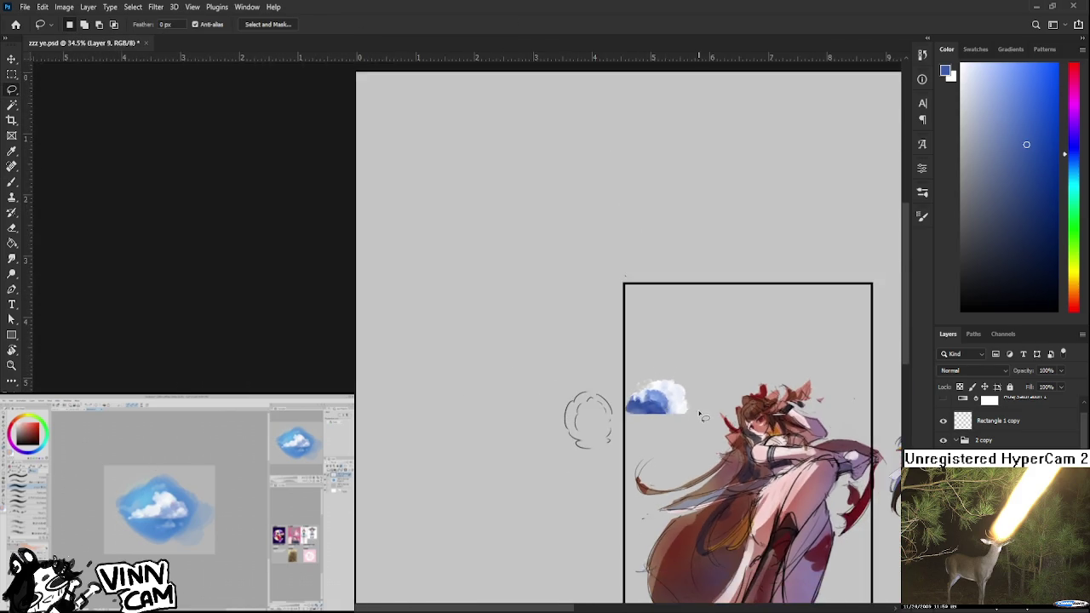
{"action": "scroll", "coordinate": [695, 418], "scroll_direction": "up", "scroll_amount": 3}
{"action": "scroll", "coordinate": [695, 418], "scroll_direction": "up", "scroll_amount": 2}
{"action": "scroll", "coordinate": [673, 426], "scroll_direction": "up", "scroll_amount": 1}
{"action": "scroll", "coordinate": [645, 406], "scroll_direction": "up", "scroll_amount": 1}
{"action": "scroll", "coordinate": [638, 397], "scroll_direction": "up", "scroll_amount": 1}
{"action": "scroll", "coordinate": [604, 356], "scroll_direction": "down", "scroll_amount": 2}
{"action": "scroll", "coordinate": [604, 357], "scroll_direction": "down", "scroll_amount": 2}
{"action": "scroll", "coordinate": [606, 356], "scroll_direction": "up", "scroll_amount": 1}
{"action": "scroll", "coordinate": [610, 356], "scroll_direction": "up", "scroll_amount": 1}
{"action": "scroll", "coordinate": [611, 356], "scroll_direction": "up", "scroll_amount": 1}
{"action": "scroll", "coordinate": [603, 371], "scroll_direction": "up", "scroll_amount": 1}
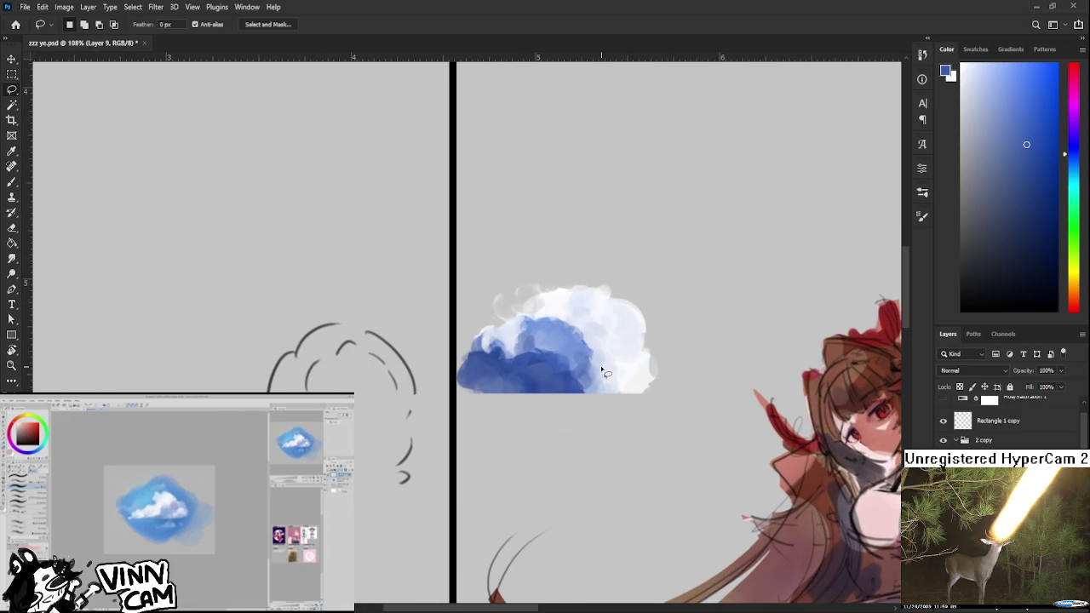
{"action": "key", "text": "b"}
{"action": "left_click", "coordinate": [581, 356], "text": "alt"}
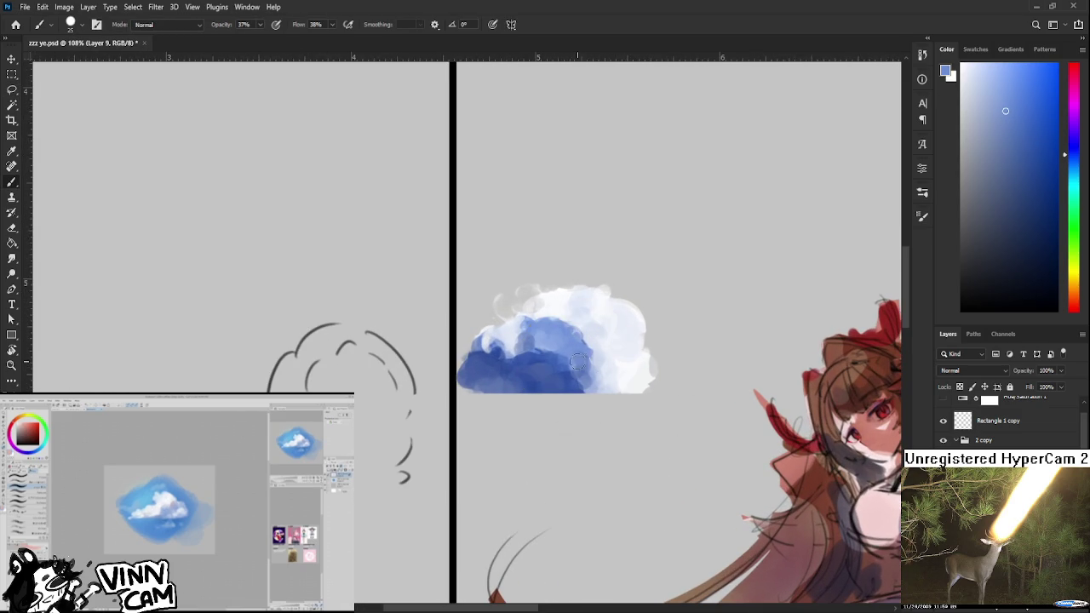
{"action": "left_click", "coordinate": [577, 359], "text": "alt"}
{"action": "left_click", "coordinate": [579, 359], "text": "alt"}
{"action": "left_click", "coordinate": [582, 367], "text": "alt"}
{"action": "key", "text": "l"}
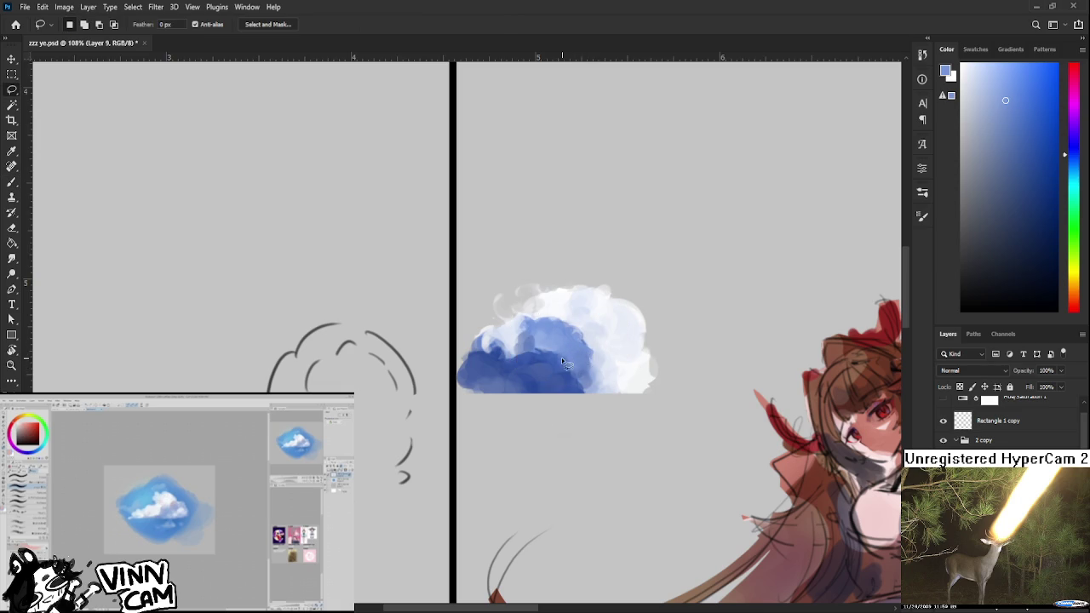
{"action": "left_click_drag", "start_coordinate": [577, 375], "coordinate": [576, 371]}
{"action": "key", "text": "ctrl+d"}
{"action": "key", "text": "b"}
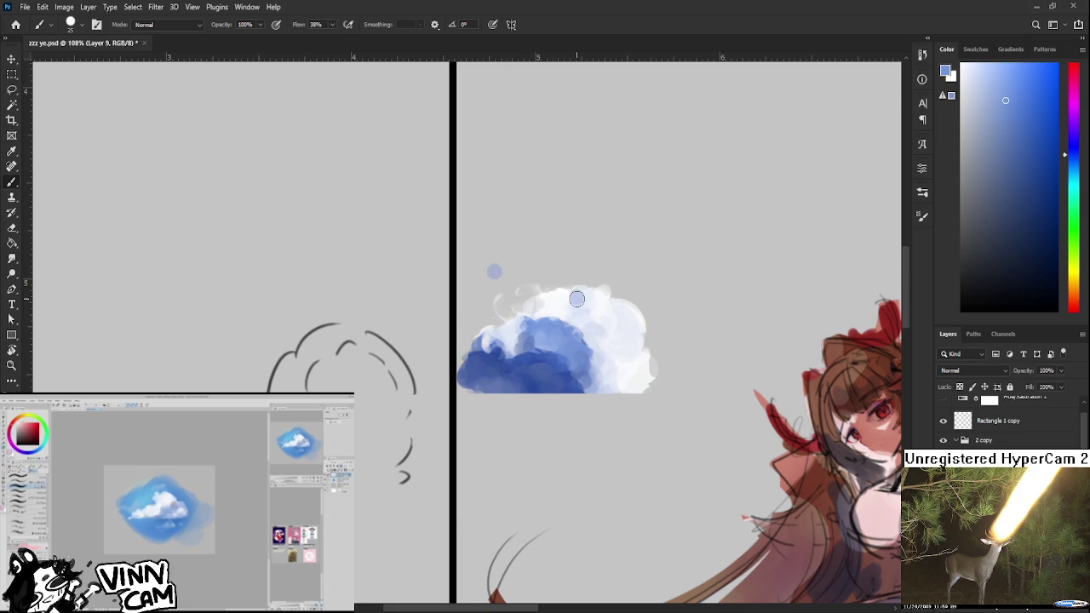
{"action": "scroll", "coordinate": [634, 338], "scroll_direction": "down", "scroll_amount": 2}
- Undo the stray blue dot above the cloud
{"action": "scroll", "coordinate": [635, 338], "scroll_direction": "up", "scroll_amount": 3}
{"action": "key", "text": "ctrl+z"}
{"action": "scroll", "coordinate": [634, 338], "scroll_direction": "down", "scroll_amount": 2}
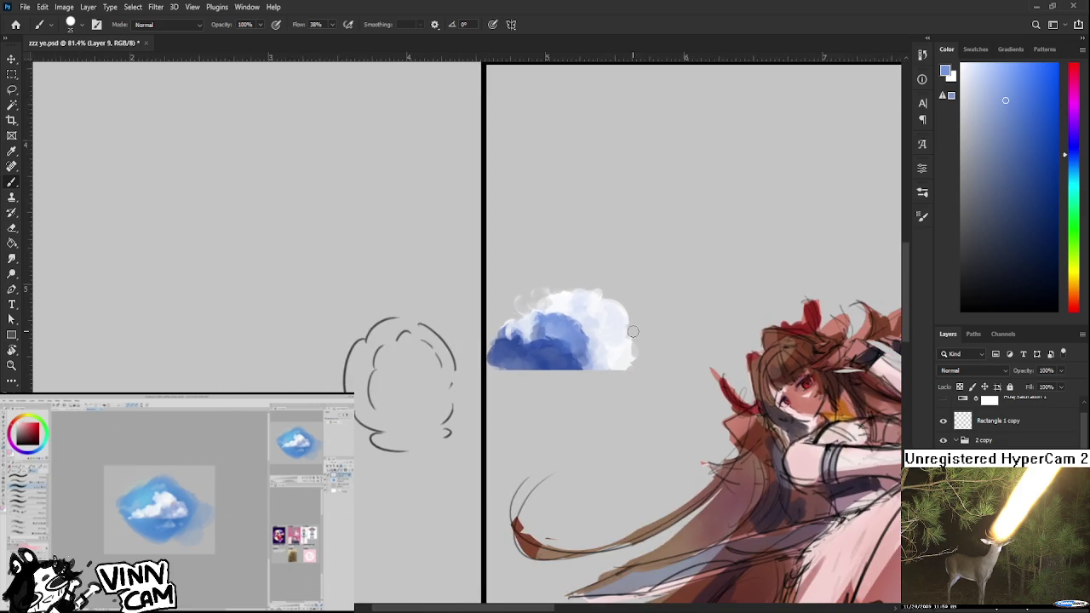
{"action": "scroll", "coordinate": [633, 331], "scroll_direction": "down", "scroll_amount": 1}
{"action": "scroll", "coordinate": [633, 332], "scroll_direction": "down", "scroll_amount": 1}
{"action": "scroll", "coordinate": [634, 335], "scroll_direction": "up", "scroll_amount": 2}
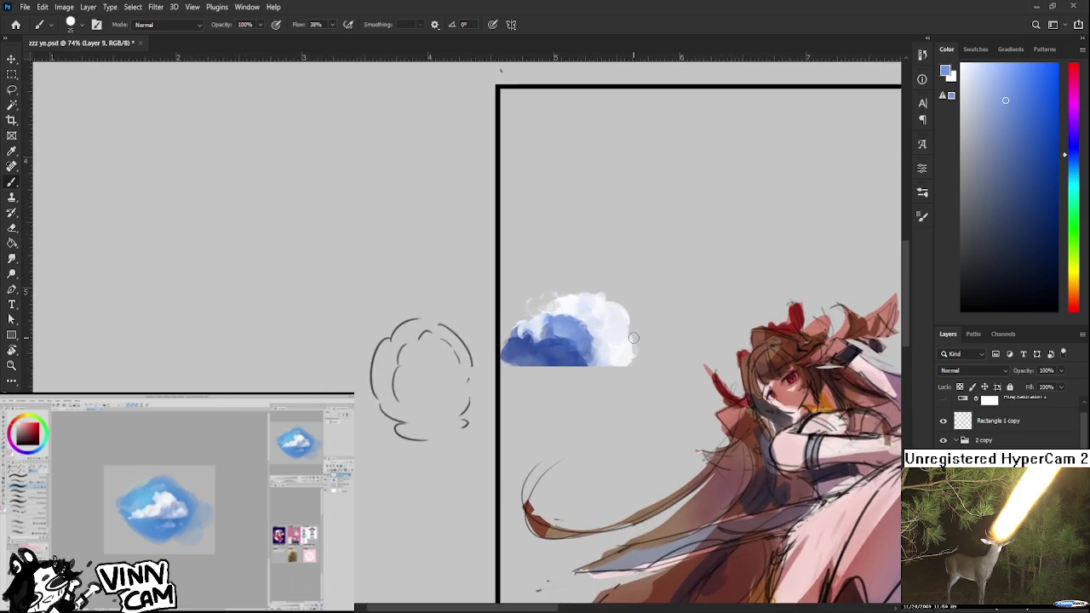
{"action": "scroll", "coordinate": [633, 338], "scroll_direction": "up", "scroll_amount": 1}
{"action": "key", "text": "e"}
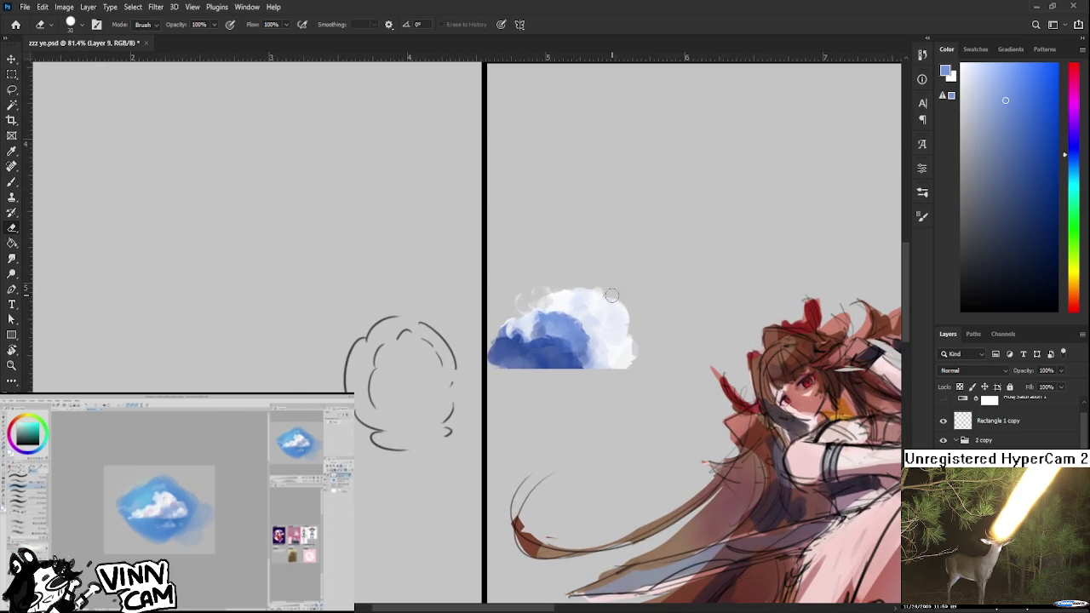
{"action": "key", "text": "b"}
- Paint soft white highlights along the cloud's right edge
{"action": "left_click", "coordinate": [633, 331], "text": "alt"}
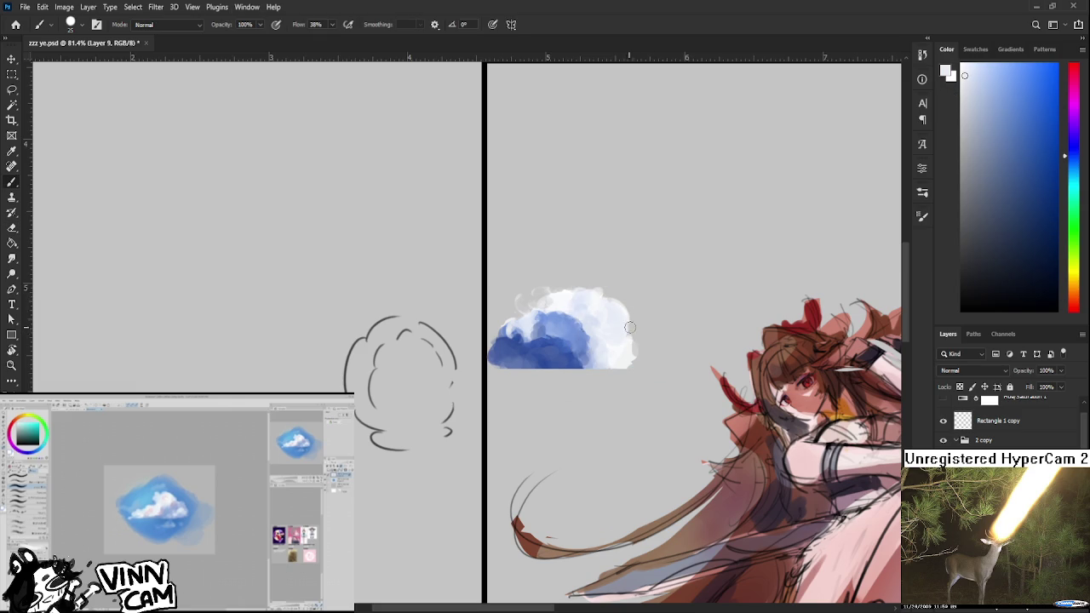
{"action": "left_click_drag", "start_coordinate": [631, 325], "coordinate": [637, 338]}
{"action": "left_click", "coordinate": [641, 355]}
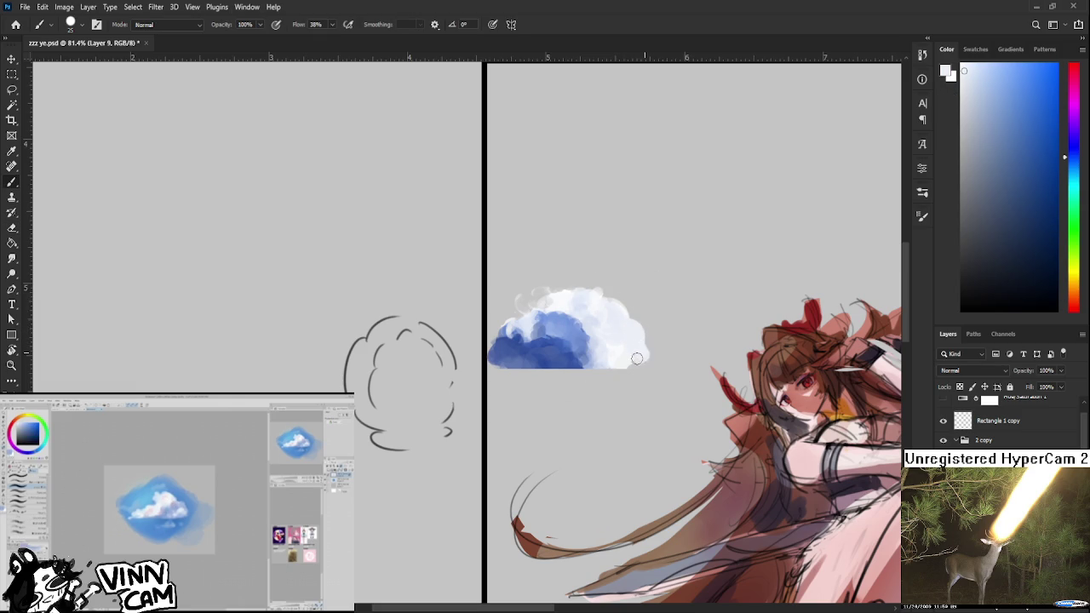
{"action": "key", "text": "e"}
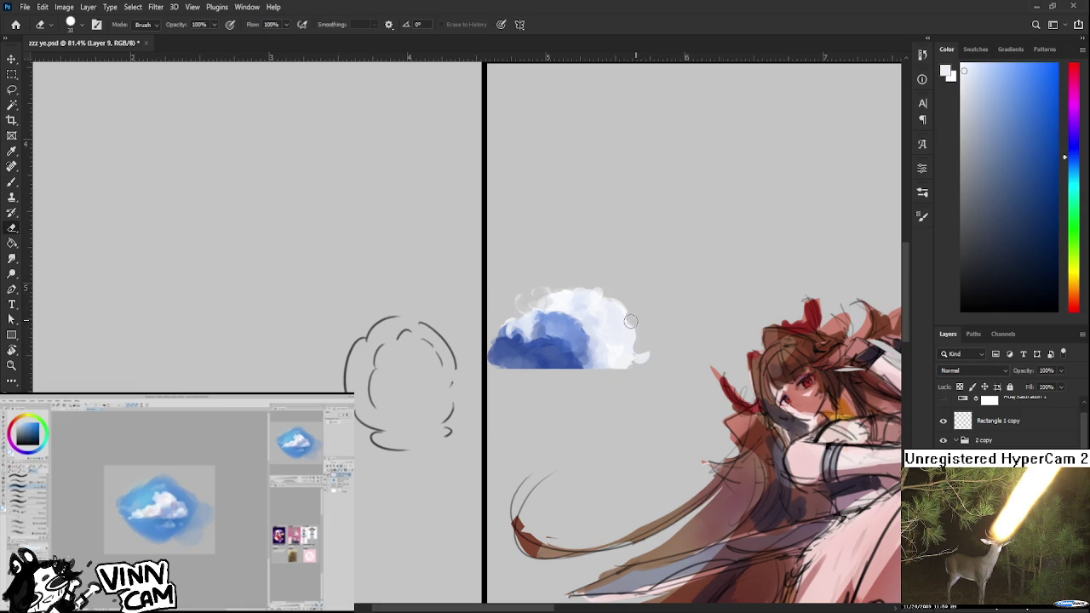
{"action": "key", "text": "b"}
{"action": "left_click_drag", "start_coordinate": [626, 320], "coordinate": [631, 331]}
{"action": "left_click", "coordinate": [628, 336], "text": "alt"}
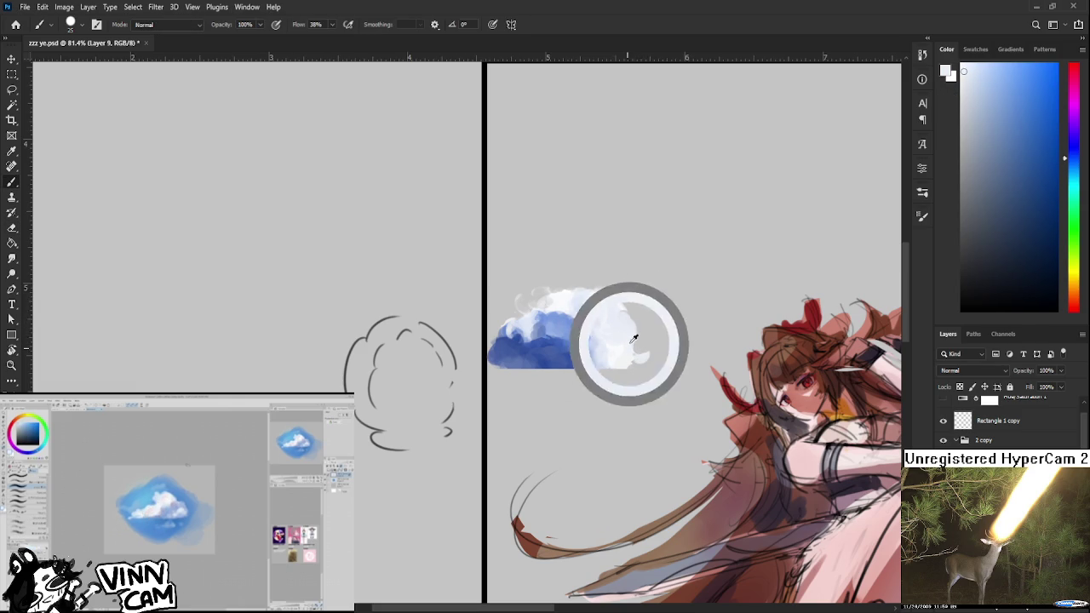
{"action": "left_click", "coordinate": [634, 341], "text": "alt"}
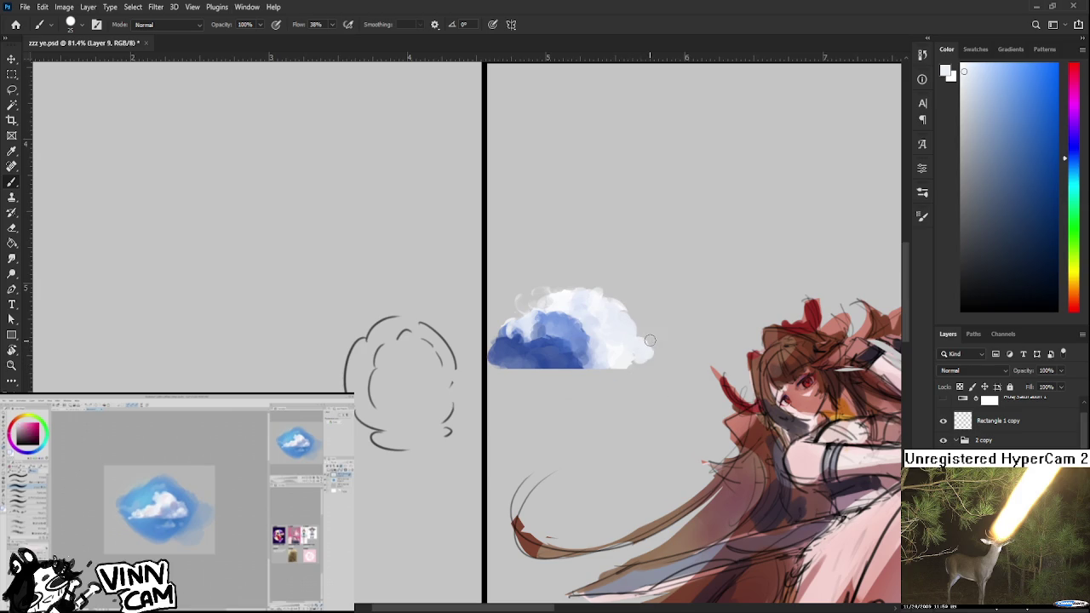
- Extend the cloud's bottom edge rightward in white and sample lighter tones
{"action": "left_click", "coordinate": [634, 344], "text": "alt"}
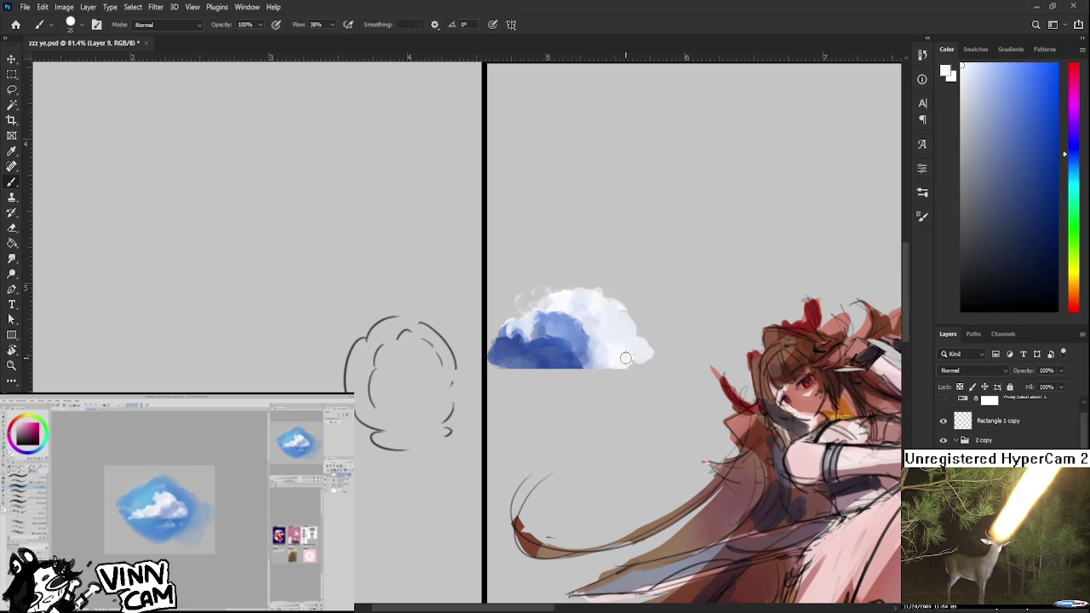
{"action": "left_click_drag", "start_coordinate": [644, 359], "coordinate": [619, 360]}
{"action": "left_click", "coordinate": [637, 349], "text": "alt"}
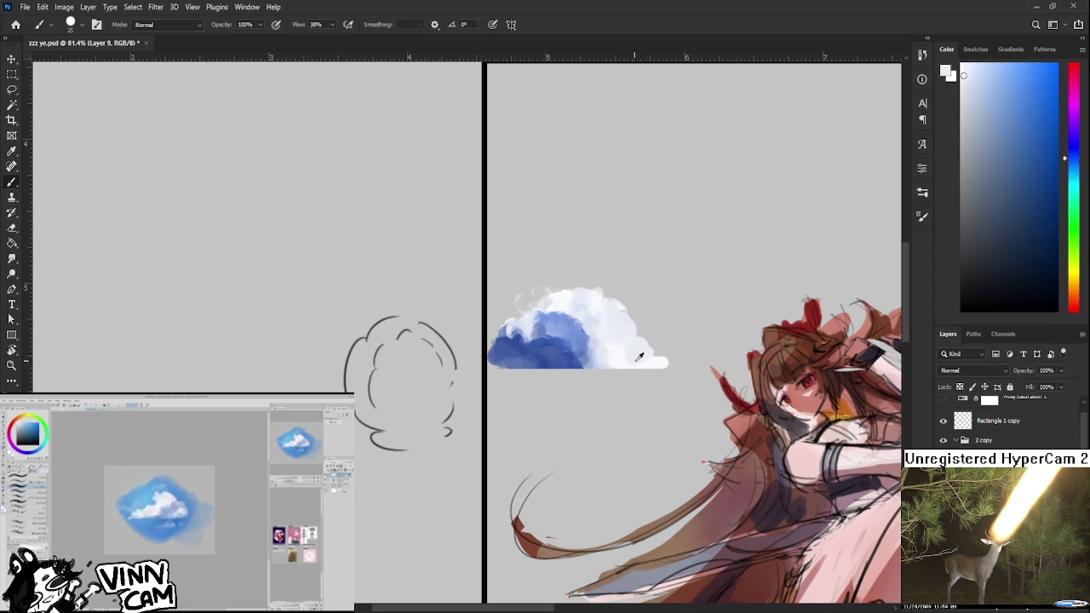
{"action": "left_click", "coordinate": [615, 353], "text": "alt"}
- Erase the stray white tail at the cloud's lower right
{"action": "key", "text": "e"}
{"action": "left_click_drag", "start_coordinate": [657, 357], "coordinate": [658, 370]}
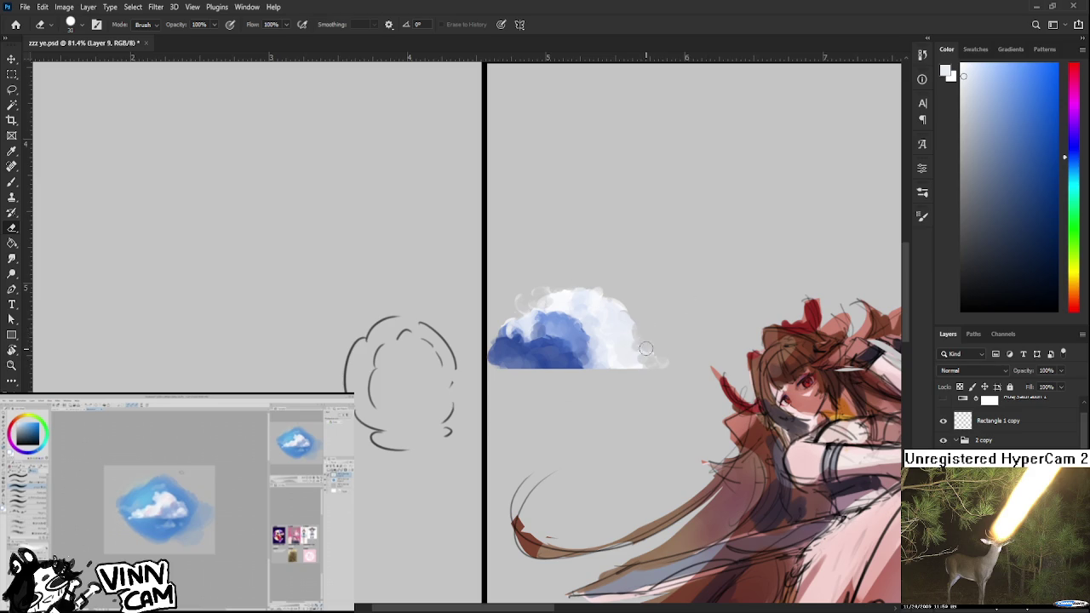
{"action": "key", "text": "b"}
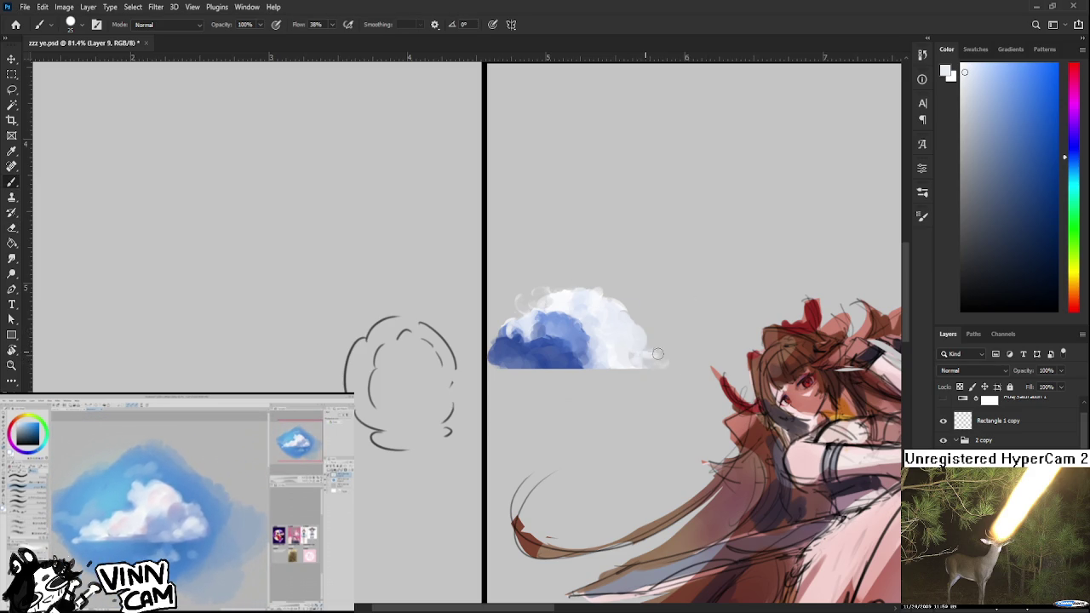
{"action": "key", "text": "e"}
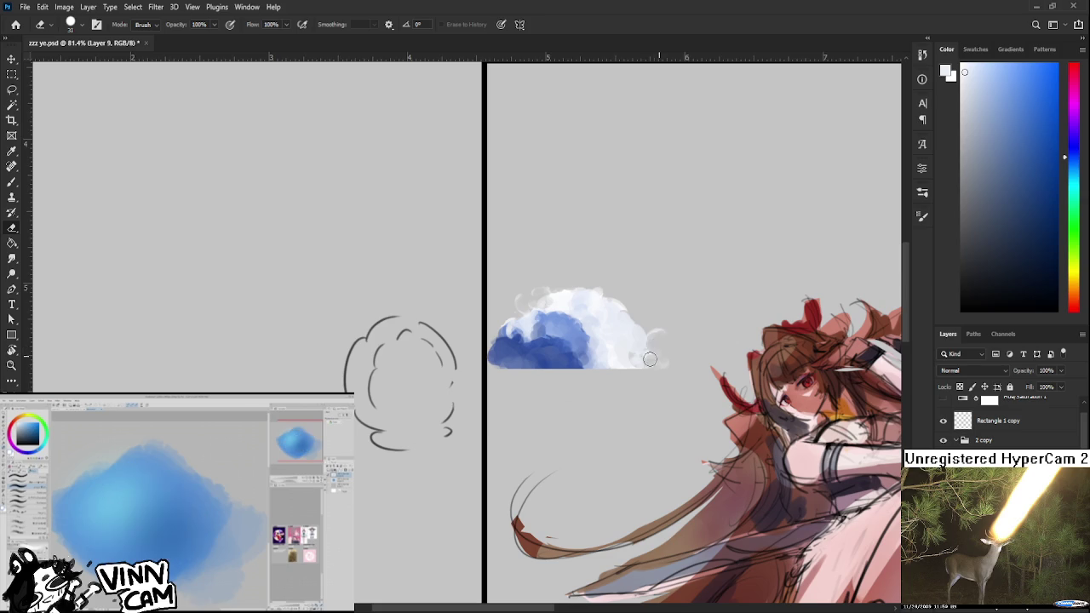
{"action": "key", "text": "b"}
{"action": "left_click_drag", "start_coordinate": [646, 347], "coordinate": [652, 369]}
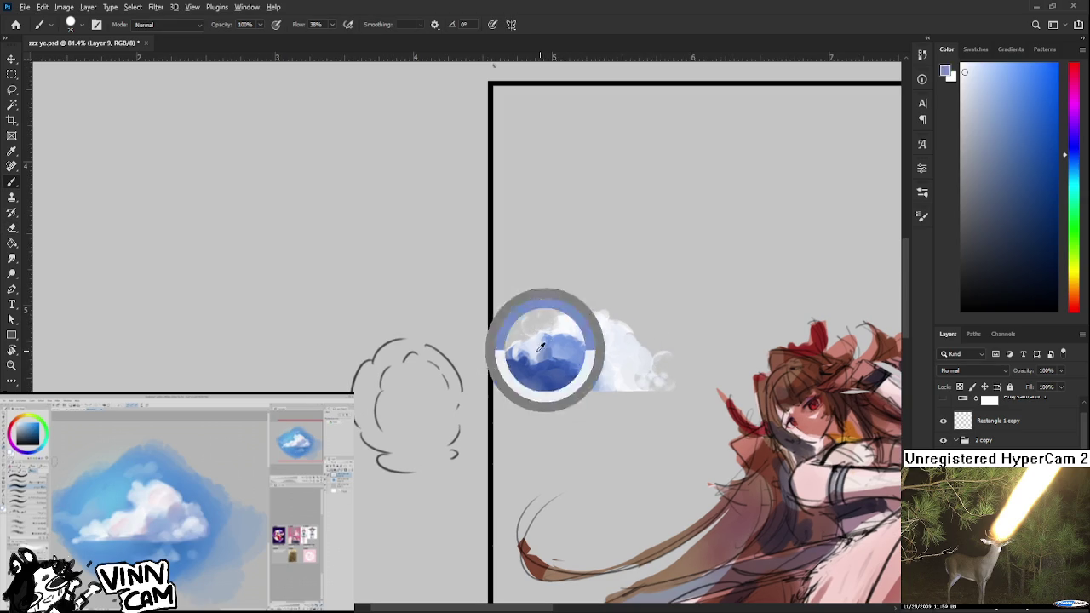
- Sample several blues from the cloud's upper-left shaded area
{"action": "left_click", "coordinate": [558, 344], "text": "alt"}
{"action": "left_click", "coordinate": [565, 348], "text": "alt"}
{"action": "left_click", "coordinate": [583, 366], "text": "alt"}
{"action": "left_click", "coordinate": [584, 364], "text": "alt"}
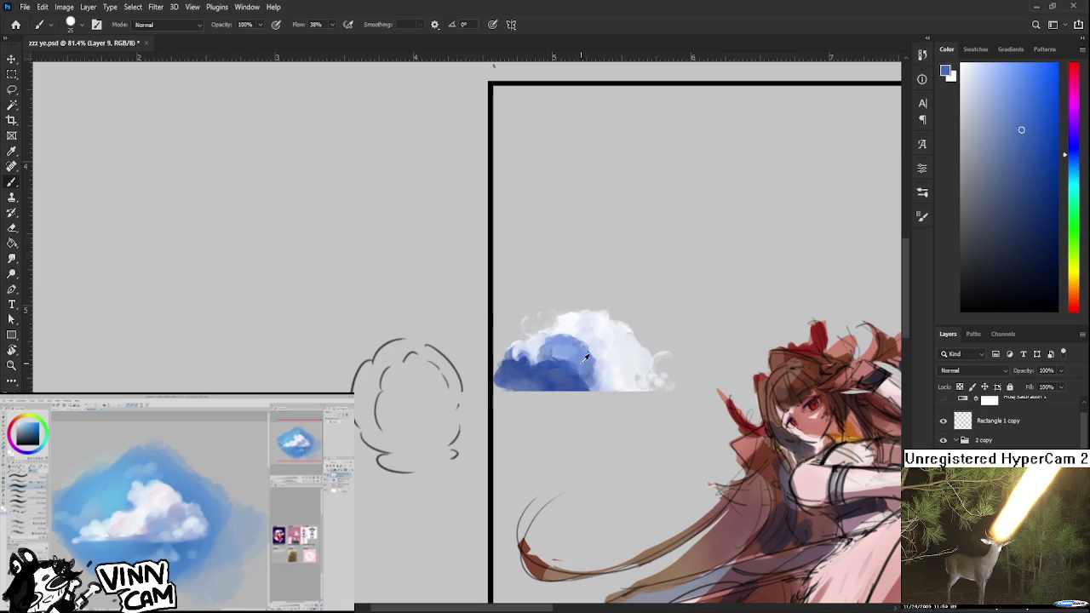
{"action": "left_click", "coordinate": [558, 364], "text": "alt"}
{"action": "left_click", "coordinate": [558, 364], "text": "alt"}
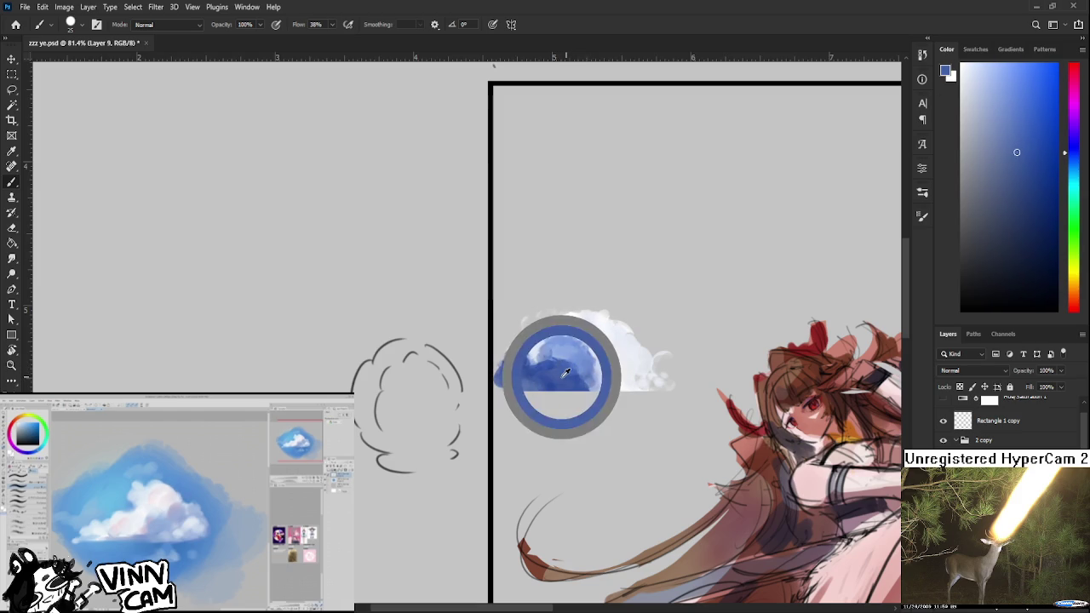
{"action": "left_click", "coordinate": [556, 362], "text": "alt"}
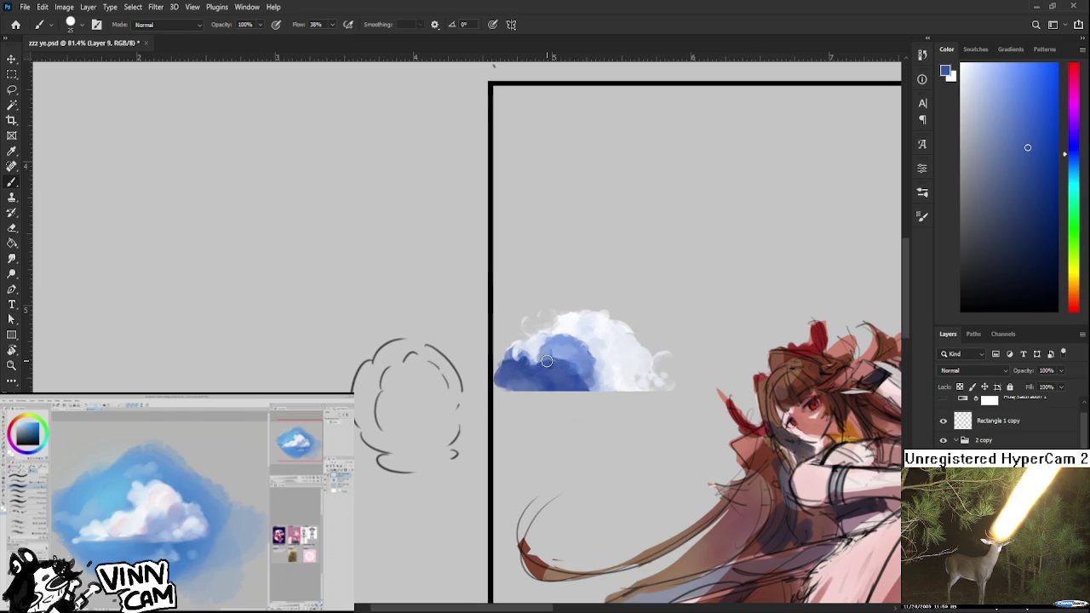
{"action": "left_click", "coordinate": [545, 363], "text": "alt"}
- Stroke shadow blue across the cloud's middle and sample near-whites
{"action": "left_click", "coordinate": [579, 380], "text": "alt"}
{"action": "left_click_drag", "start_coordinate": [579, 380], "coordinate": [620, 378]}
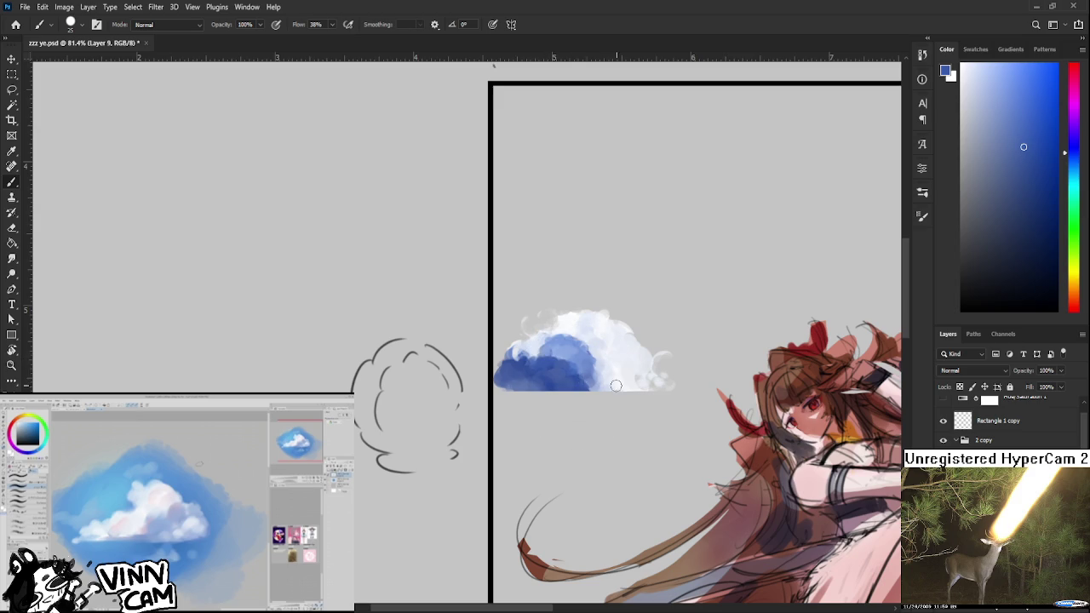
{"action": "left_click", "coordinate": [604, 380], "text": "alt"}
{"action": "left_click", "coordinate": [600, 383], "text": "alt"}
{"action": "left_click", "coordinate": [607, 384], "text": "alt"}
{"action": "left_click", "coordinate": [603, 388], "text": "alt"}
{"action": "left_click_drag", "start_coordinate": [618, 388], "coordinate": [598, 368]}
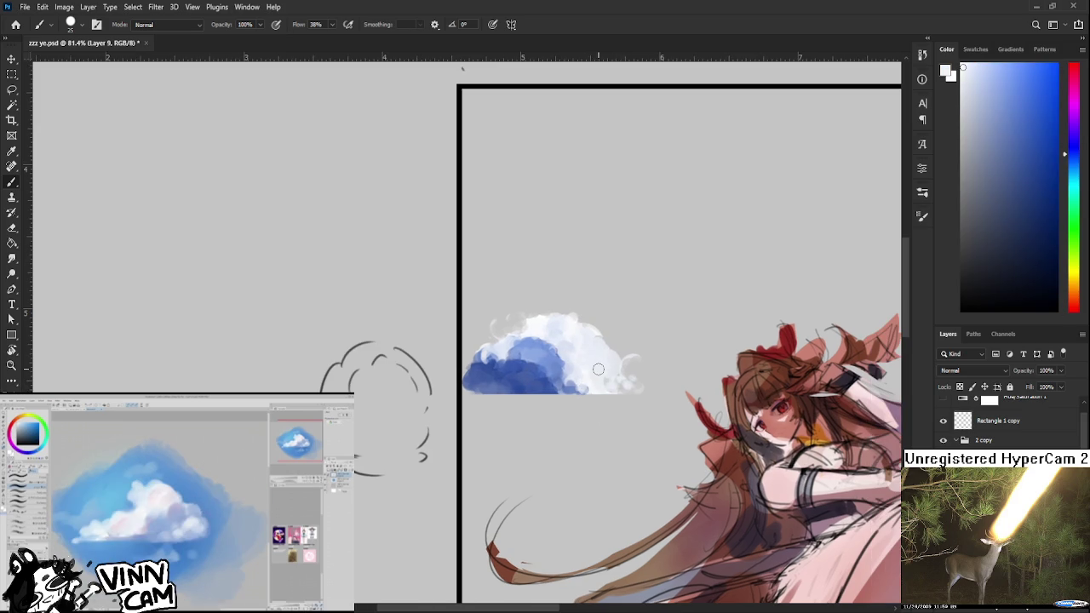
- Move the painted cloud down-left and scale it to about 123%
{"action": "scroll", "coordinate": [597, 369], "scroll_direction": "down", "scroll_amount": 3}
{"action": "scroll", "coordinate": [597, 369], "scroll_direction": "down", "scroll_amount": 2}
{"action": "scroll", "coordinate": [596, 371], "scroll_direction": "down", "scroll_amount": 2}
{"action": "scroll", "coordinate": [592, 372], "scroll_direction": "up", "scroll_amount": 1}
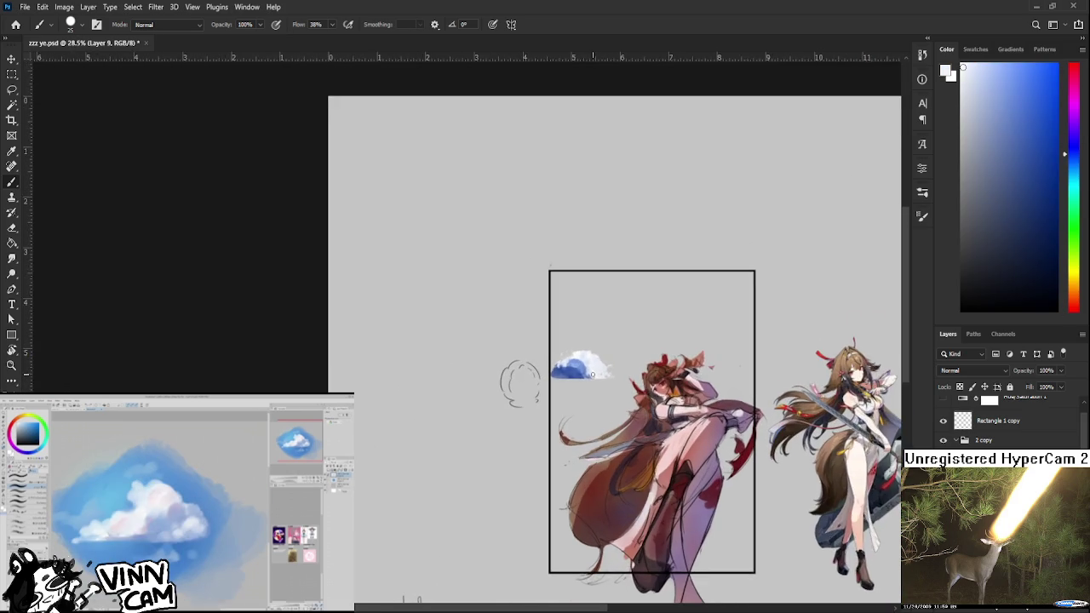
{"action": "scroll", "coordinate": [593, 373], "scroll_direction": "up", "scroll_amount": 1}
{"action": "key", "text": "l"}
{"action": "mouse_move", "coordinate": [627, 344]}
{"action": "left_mouse_down"}
{"action": "mouse_move", "coordinate": [534, 423]}
{"action": "mouse_move", "coordinate": [545, 401]}
{"action": "left_mouse_up"}
{"action": "key", "text": "ctrl+t"}
{"action": "mouse_move", "coordinate": [638, 253]}
{"action": "left_mouse_down"}
{"action": "mouse_move", "coordinate": [472, 434]}
{"action": "mouse_move", "coordinate": [599, 275]}
{"action": "left_mouse_up"}
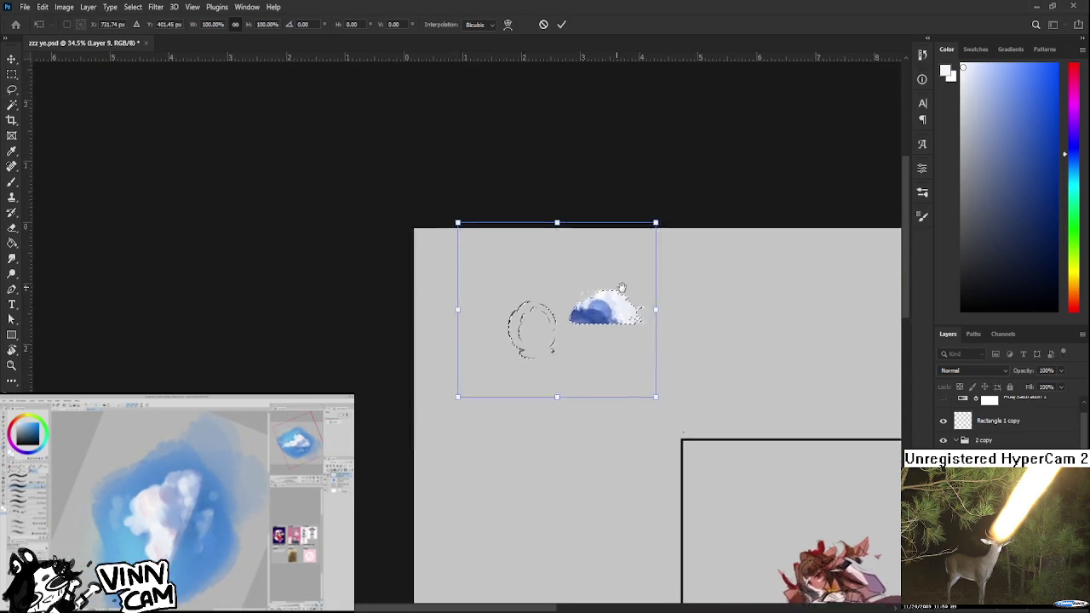
{"action": "left_click_drag", "start_coordinate": [633, 416], "coordinate": [669, 445]}
{"action": "key", "text": "Return"}
{"action": "key", "text": "ctrl+d"}
- Select and delete the old pencil cloud sketch
{"action": "left_click_drag", "start_coordinate": [446, 399], "coordinate": [529, 272]}
{"action": "key", "text": "Delete"}
{"action": "key", "text": "ctrl+d"}
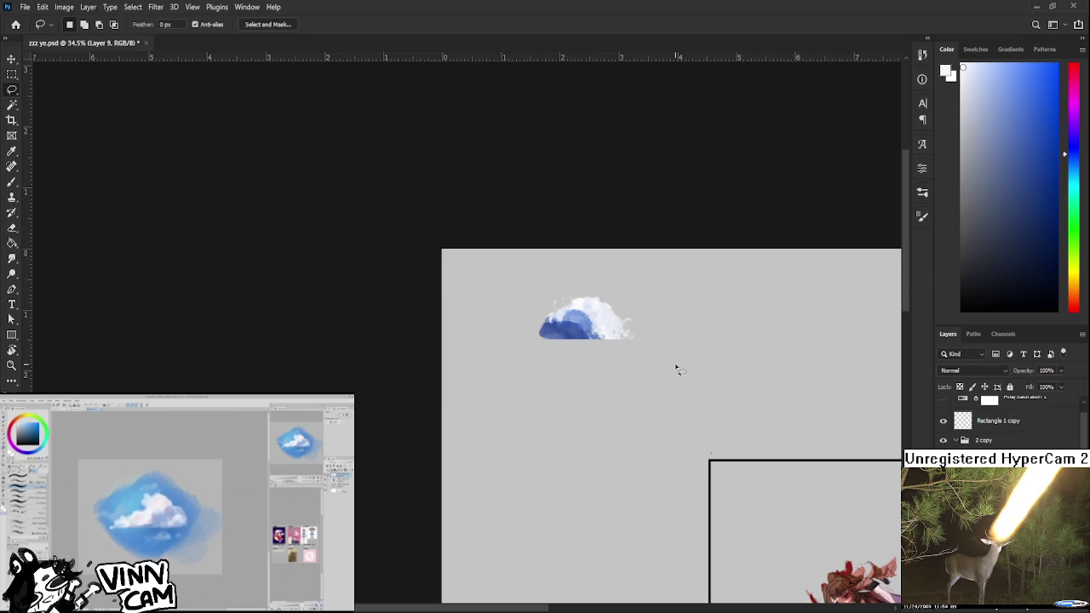
{"action": "mouse_move", "coordinate": [710, 365]}
{"action": "left_mouse_down"}
{"action": "mouse_move", "coordinate": [633, 347]}
{"action": "mouse_move", "coordinate": [573, 414]}
{"action": "left_mouse_up"}
- Draw black arcs for a new cloud outline beside the painted cloud, undoing false starts
{"action": "key", "text": "x"}
{"action": "key", "text": "b"}
{"action": "key", "text": "ctrl+z"}
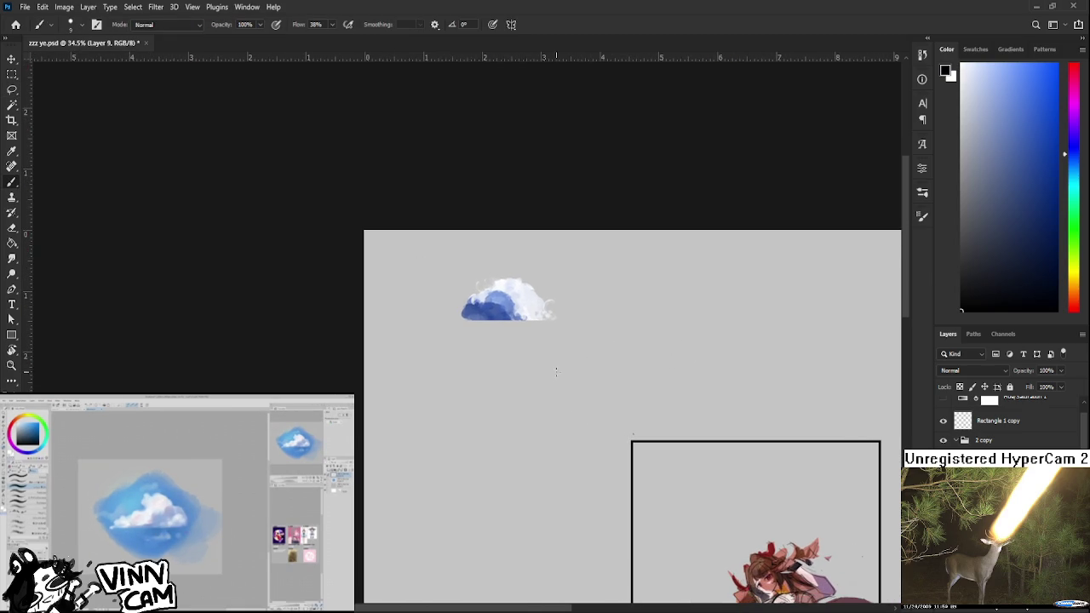
{"action": "left_click_drag", "start_coordinate": [574, 350], "coordinate": [541, 375]}
{"action": "key", "text": "ctrl+z"}
{"action": "left_click_drag", "start_coordinate": [587, 348], "coordinate": [604, 344]}
{"action": "key", "text": "ctrl+z"}
{"action": "key", "text": "ctrl+z"}
{"action": "mouse_move", "coordinate": [606, 345]}
{"action": "left_mouse_down"}
{"action": "mouse_move", "coordinate": [638, 341]}
{"action": "mouse_move", "coordinate": [599, 323]}
{"action": "mouse_move", "coordinate": [635, 335]}
{"action": "mouse_move", "coordinate": [582, 337]}
{"action": "left_mouse_up"}
{"action": "key", "text": "ctrl+z"}
- Sketch a new cloud outline with a boxy block shape over it in black
{"action": "left_click_drag", "start_coordinate": [580, 299], "coordinate": [495, 306]}
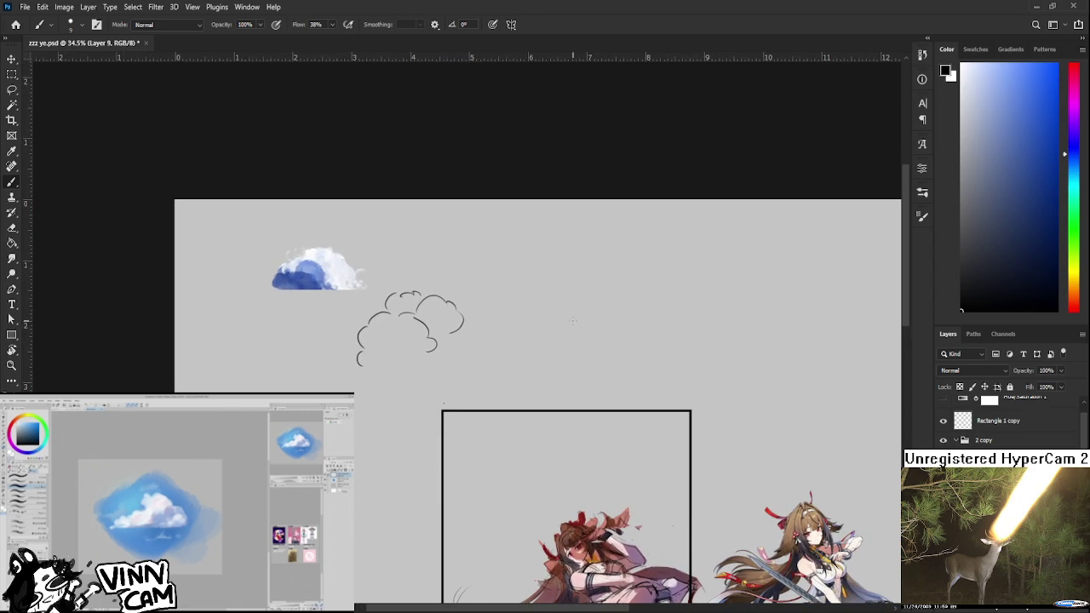
{"action": "mouse_move", "coordinate": [567, 274]}
{"action": "left_mouse_down"}
{"action": "mouse_move", "coordinate": [553, 368]}
{"action": "mouse_move", "coordinate": [610, 303]}
{"action": "mouse_move", "coordinate": [601, 344]}
{"action": "mouse_move", "coordinate": [568, 339]}
{"action": "mouse_move", "coordinate": [659, 289]}
{"action": "mouse_move", "coordinate": [709, 281]}
{"action": "left_mouse_up"}
{"action": "key", "text": "ctrl+z"}
{"action": "key", "text": "ctrl+z"}
{"action": "key", "text": "ctrl+z"}
{"action": "key", "text": "ctrl+z"}
{"action": "key", "text": "ctrl+z"}
{"action": "mouse_move", "coordinate": [484, 344]}
{"action": "left_mouse_down"}
{"action": "mouse_move", "coordinate": [536, 293]}
{"action": "mouse_move", "coordinate": [536, 343]}
{"action": "mouse_move", "coordinate": [516, 337]}
{"action": "left_mouse_up"}
{"action": "mouse_move", "coordinate": [482, 295]}
{"action": "left_mouse_down"}
{"action": "mouse_move", "coordinate": [547, 290]}
{"action": "mouse_move", "coordinate": [538, 339]}
{"action": "left_mouse_up"}
{"action": "mouse_move", "coordinate": [545, 292]}
{"action": "left_mouse_down"}
{"action": "mouse_move", "coordinate": [576, 295]}
{"action": "mouse_move", "coordinate": [561, 308]}
{"action": "left_mouse_up"}
{"action": "key", "text": "ctrl+z"}
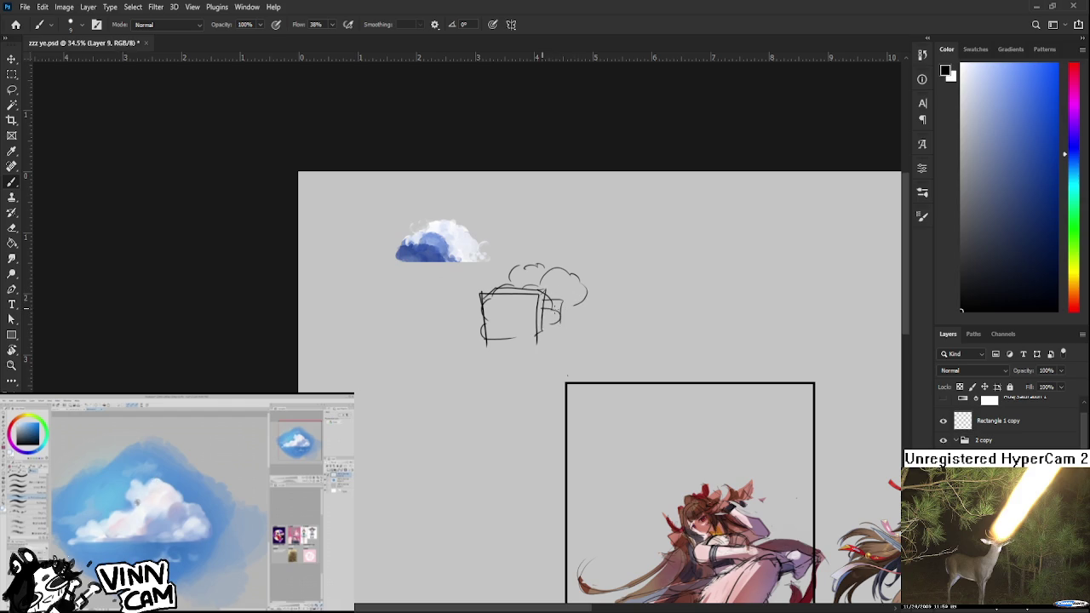
{"action": "left_click_drag", "start_coordinate": [556, 311], "coordinate": [557, 326]}
{"action": "left_click_drag", "start_coordinate": [504, 278], "coordinate": [538, 265]}
{"action": "left_click_drag", "start_coordinate": [503, 277], "coordinate": [564, 275]}
- Fill the box's top and right side with solid black
{"action": "mouse_move", "coordinate": [576, 343]}
{"action": "left_mouse_down"}
{"action": "mouse_move", "coordinate": [543, 363]}
{"action": "mouse_move", "coordinate": [541, 309]}
{"action": "left_mouse_up"}
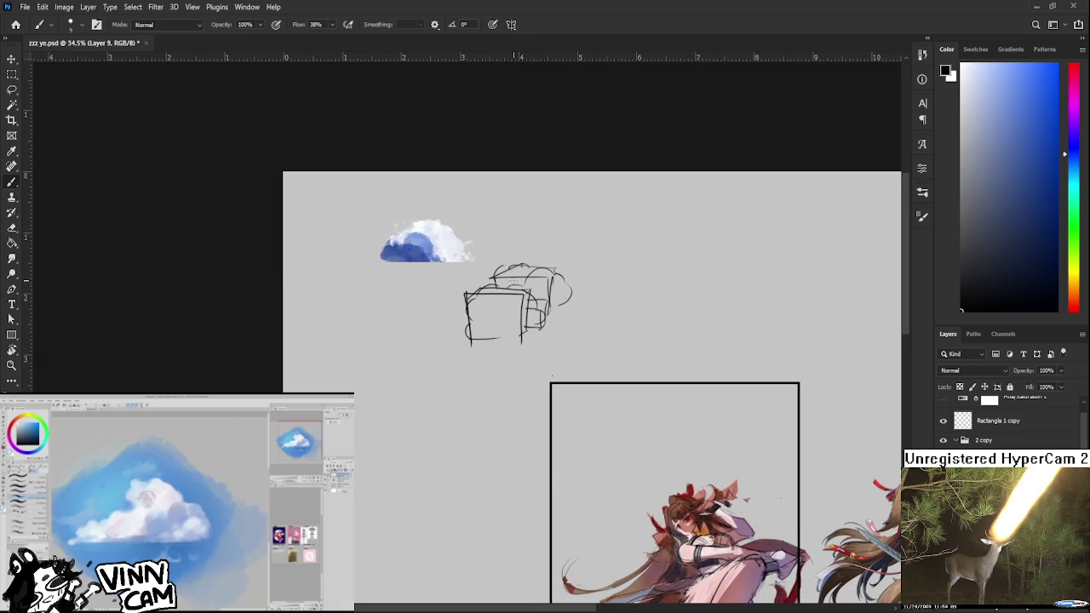
{"action": "mouse_move", "coordinate": [502, 280]}
{"action": "left_mouse_down"}
{"action": "mouse_move", "coordinate": [537, 293]}
{"action": "mouse_move", "coordinate": [532, 322]}
{"action": "left_mouse_up"}
{"action": "mouse_move", "coordinate": [468, 296]}
{"action": "left_mouse_down"}
{"action": "mouse_move", "coordinate": [521, 300]}
{"action": "mouse_move", "coordinate": [475, 337]}
{"action": "mouse_move", "coordinate": [487, 306]}
{"action": "mouse_move", "coordinate": [509, 339]}
{"action": "mouse_move", "coordinate": [519, 299]}
{"action": "left_mouse_up"}
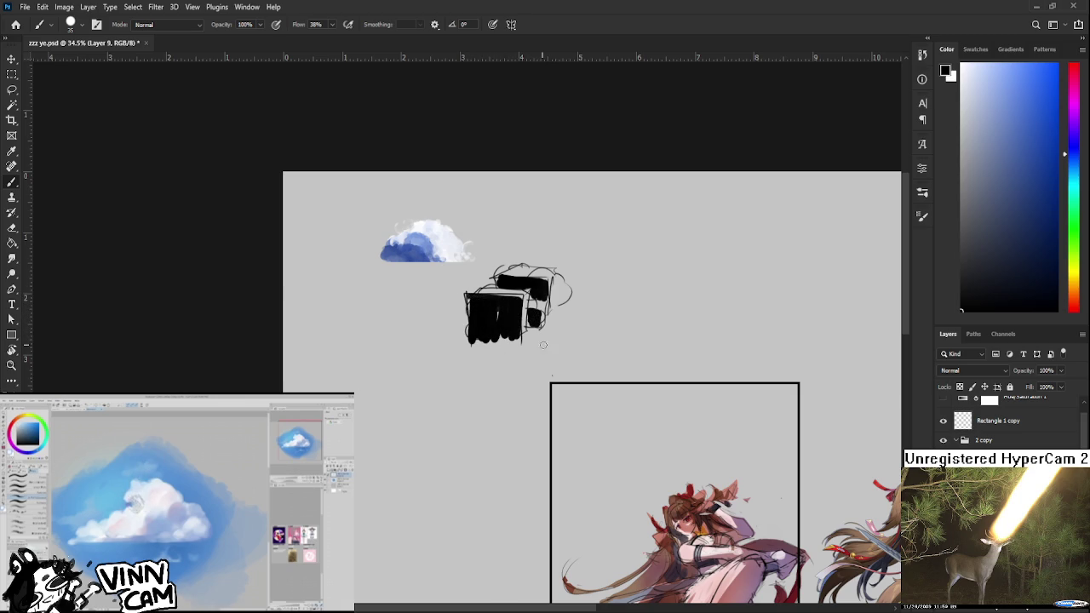
- Bring the black boxy sketch beside the painted cloud into view
{"action": "scroll", "coordinate": [690, 319], "scroll_direction": "down", "scroll_amount": 1}
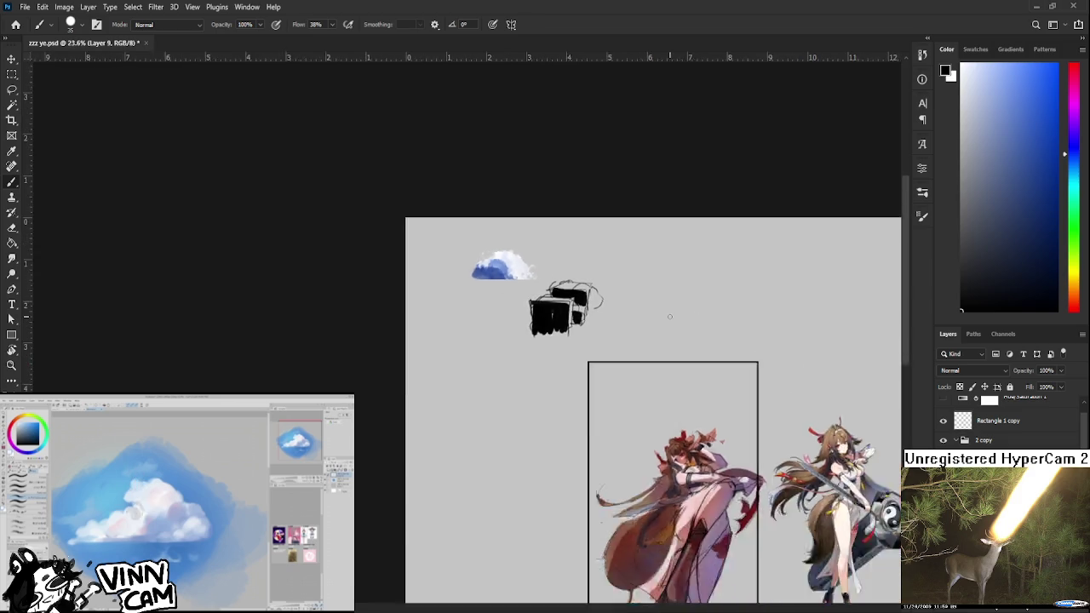
{"action": "scroll", "coordinate": [690, 319], "scroll_direction": "down", "scroll_amount": 1}
{"action": "scroll", "coordinate": [596, 307], "scroll_direction": "up", "scroll_amount": 2}
{"action": "scroll", "coordinate": [536, 300], "scroll_direction": "up", "scroll_amount": 1}
{"action": "mouse_move", "coordinate": [536, 301]}
{"action": "left_mouse_down"}
{"action": "mouse_move", "coordinate": [580, 363]}
{"action": "mouse_move", "coordinate": [553, 345]}
{"action": "left_mouse_up"}
{"action": "scroll", "coordinate": [562, 354], "scroll_direction": "up", "scroll_amount": 1}
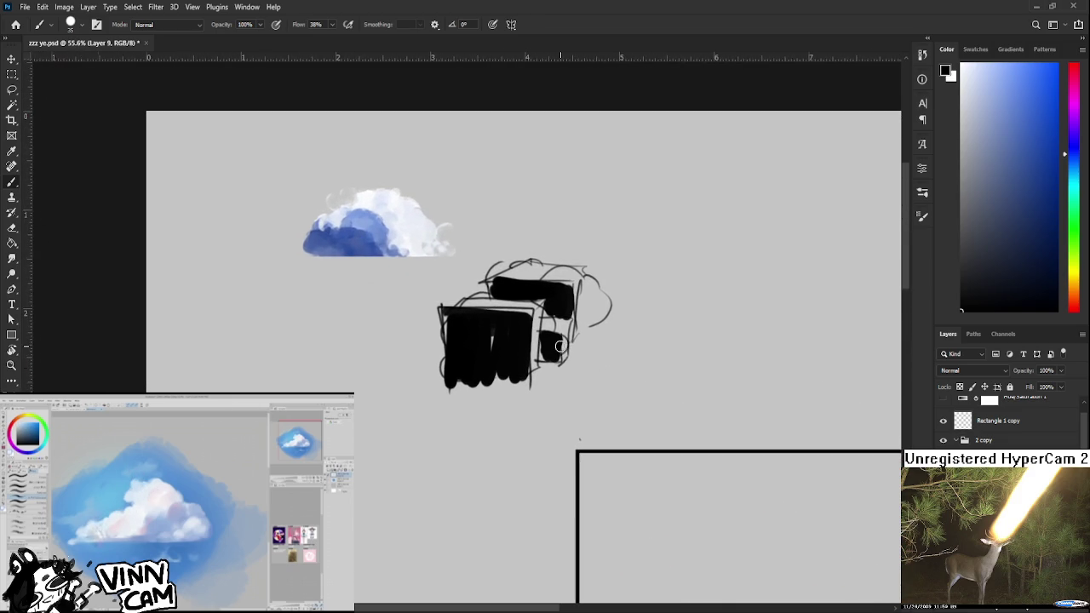
{"action": "scroll", "coordinate": [553, 343], "scroll_direction": "down", "scroll_amount": 1}
{"action": "scroll", "coordinate": [477, 306], "scroll_direction": "up", "scroll_amount": 1}
{"action": "scroll", "coordinate": [447, 281], "scroll_direction": "down", "scroll_amount": 1}
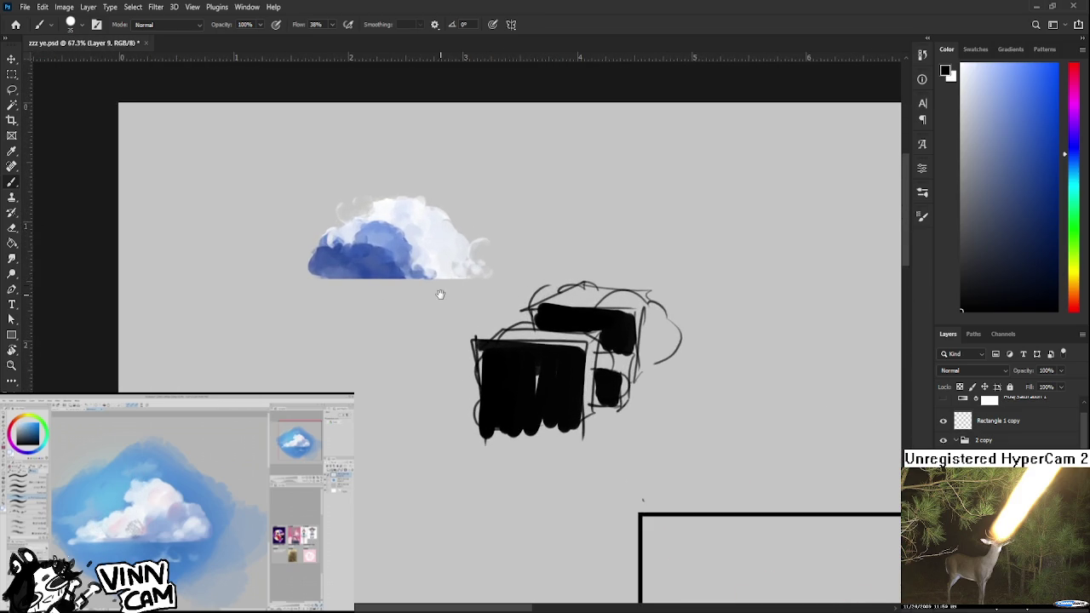
{"action": "scroll", "coordinate": [440, 295], "scroll_direction": "up", "scroll_amount": 2}
{"action": "scroll", "coordinate": [803, 372], "scroll_direction": "down", "scroll_amount": 1}
{"action": "mouse_move", "coordinate": [803, 372]}
{"action": "left_mouse_down"}
{"action": "mouse_move", "coordinate": [652, 394]}
{"action": "mouse_move", "coordinate": [562, 352]}
{"action": "left_mouse_up"}
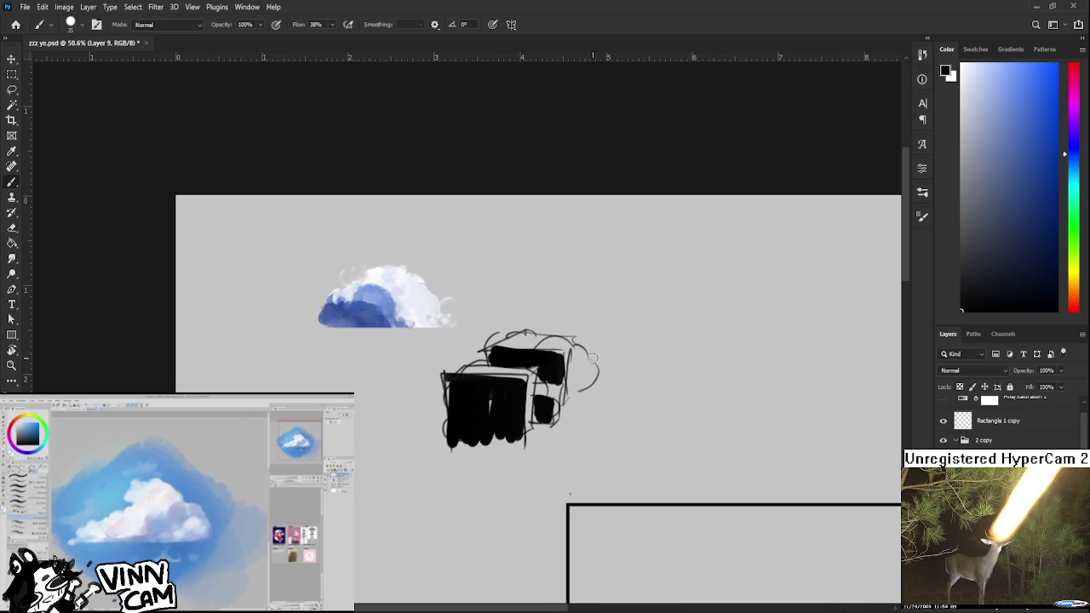
- Lasso the black boxy sketch, delete it, and deselect
{"action": "key", "text": "l"}
{"action": "mouse_move", "coordinate": [632, 341]}
{"action": "left_mouse_down"}
{"action": "mouse_move", "coordinate": [453, 352]}
{"action": "mouse_move", "coordinate": [642, 344]}
{"action": "left_mouse_up"}
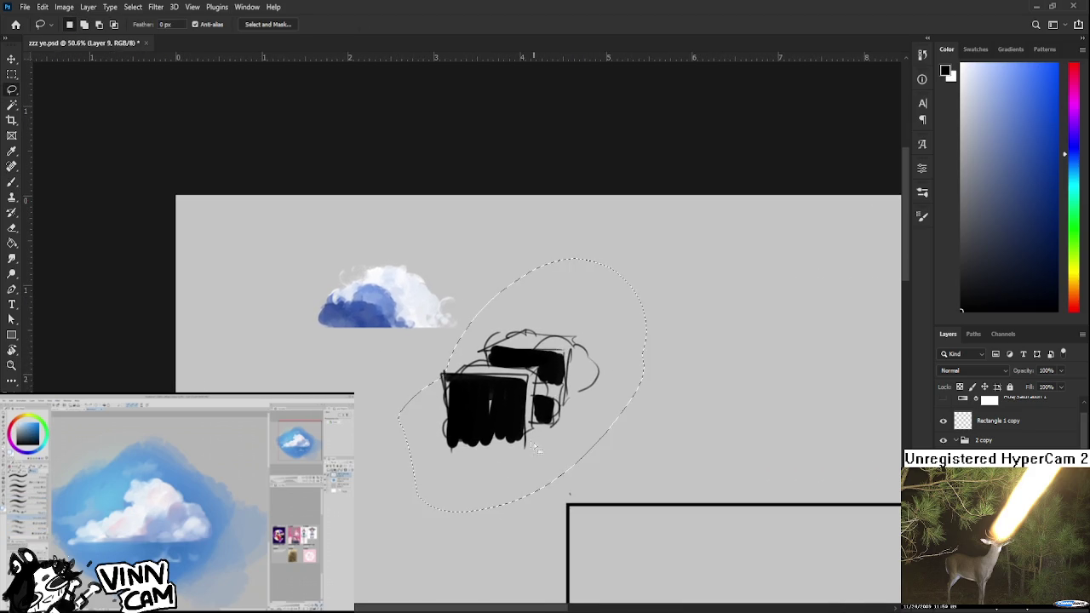
{"action": "key", "text": "Delete"}
{"action": "key", "text": "ctrl+d"}
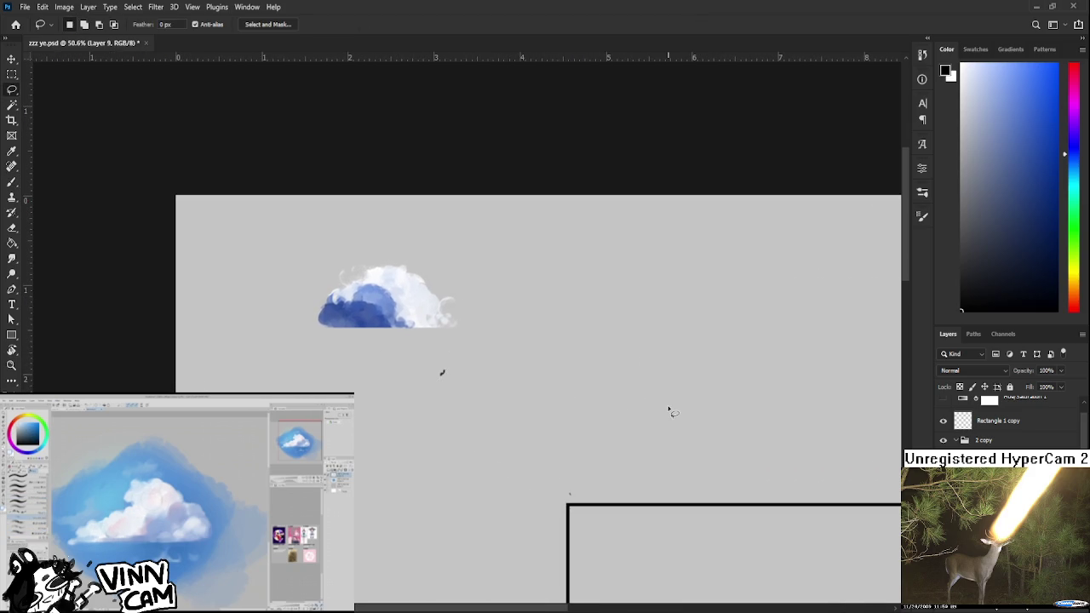
{"action": "mouse_move", "coordinate": [532, 349]}
{"action": "left_mouse_down"}
{"action": "mouse_move", "coordinate": [438, 372]}
{"action": "mouse_move", "coordinate": [528, 350]}
{"action": "left_mouse_up"}
{"action": "key", "text": "Delete"}
{"action": "key", "text": "ctrl+d"}
{"action": "scroll", "coordinate": [579, 414], "scroll_direction": "down", "scroll_amount": 2}
{"action": "scroll", "coordinate": [579, 414], "scroll_direction": "down", "scroll_amount": 3}
{"action": "scroll", "coordinate": [484, 356], "scroll_direction": "up", "scroll_amount": 2}
{"action": "scroll", "coordinate": [468, 358], "scroll_direction": "up", "scroll_amount": 1}
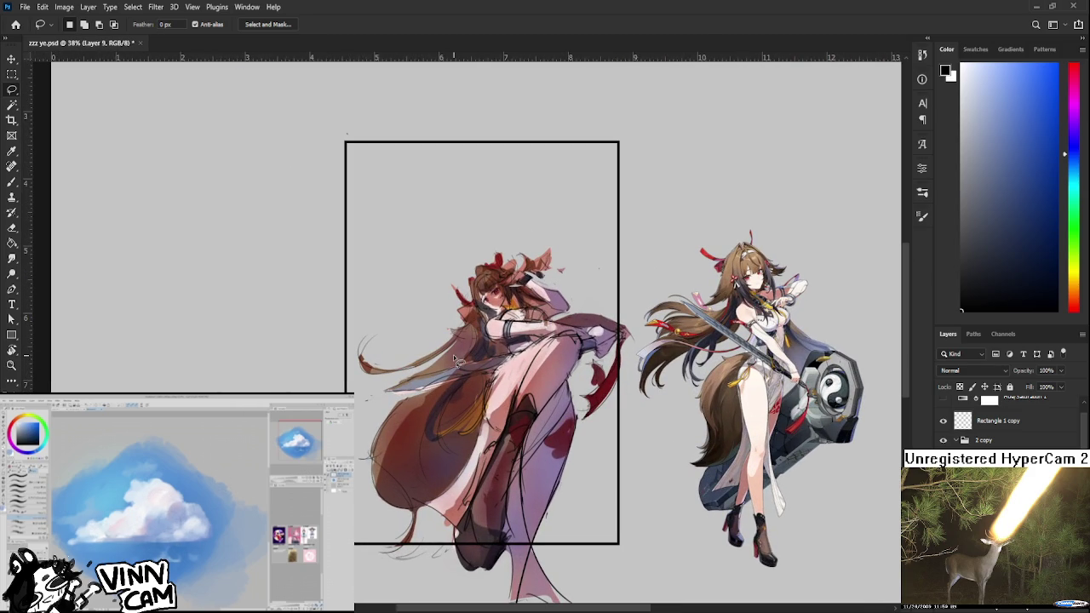
{"action": "mouse_move", "coordinate": [355, 233]}
{"action": "left_mouse_down"}
{"action": "mouse_move", "coordinate": [465, 303]}
{"action": "mouse_move", "coordinate": [532, 421]}
{"action": "left_mouse_up"}
{"action": "left_click_drag", "start_coordinate": [446, 294], "coordinate": [546, 403]}
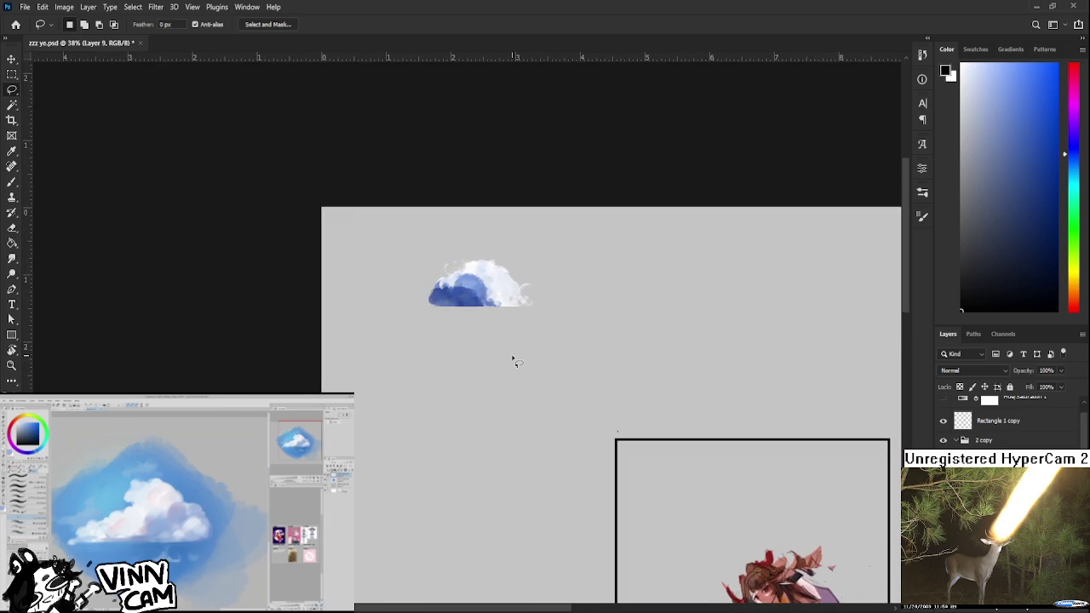
{"action": "mouse_move", "coordinate": [604, 433]}
{"action": "left_mouse_down"}
{"action": "mouse_move", "coordinate": [511, 325]}
{"action": "mouse_move", "coordinate": [505, 389]}
{"action": "left_mouse_up"}
{"action": "mouse_move", "coordinate": [450, 333]}
{"action": "left_mouse_down"}
{"action": "mouse_move", "coordinate": [547, 413]}
{"action": "mouse_move", "coordinate": [400, 302]}
{"action": "left_mouse_up"}
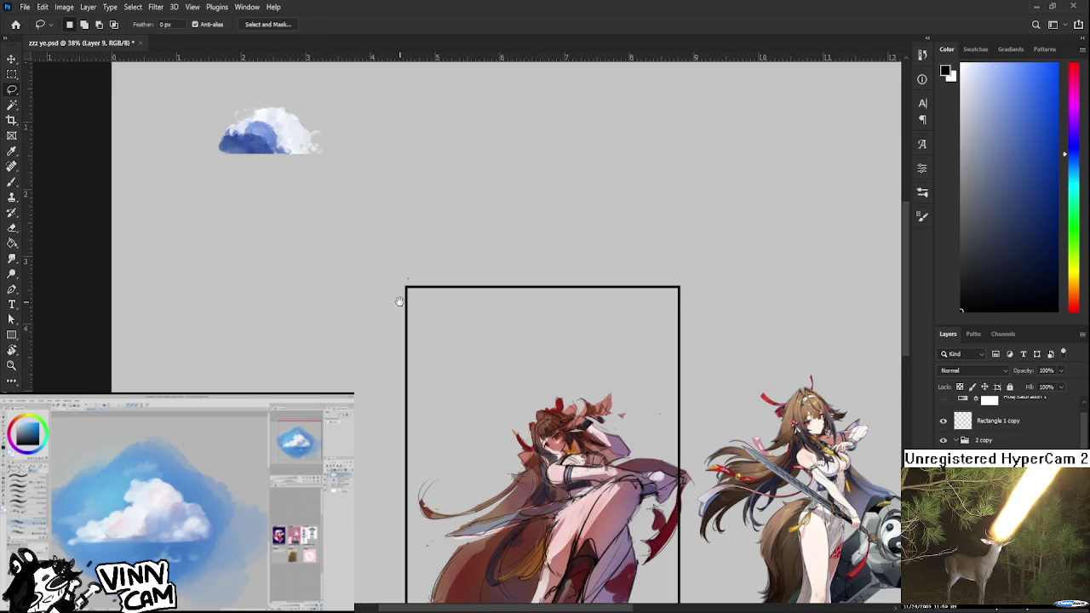
{"action": "scroll", "coordinate": [545, 434], "scroll_direction": "up", "scroll_amount": 6}
{"action": "key", "text": "r"}
- Straighten the canvas and paint sampled pink skin over the hair strands above the eyes
{"action": "left_click_drag", "start_coordinate": [599, 417], "coordinate": [511, 460]}
{"action": "scroll", "coordinate": [477, 375], "scroll_direction": "up", "scroll_amount": 3}
{"action": "left_click", "coordinate": [471, 384], "text": "alt"}
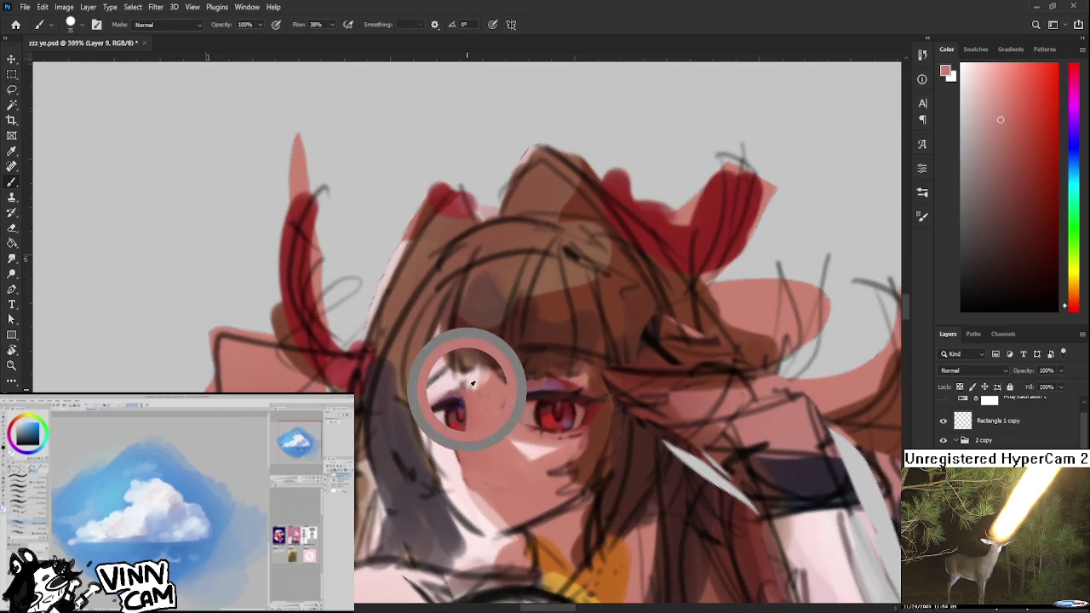
{"action": "left_click_drag", "start_coordinate": [451, 379], "coordinate": [490, 381]}
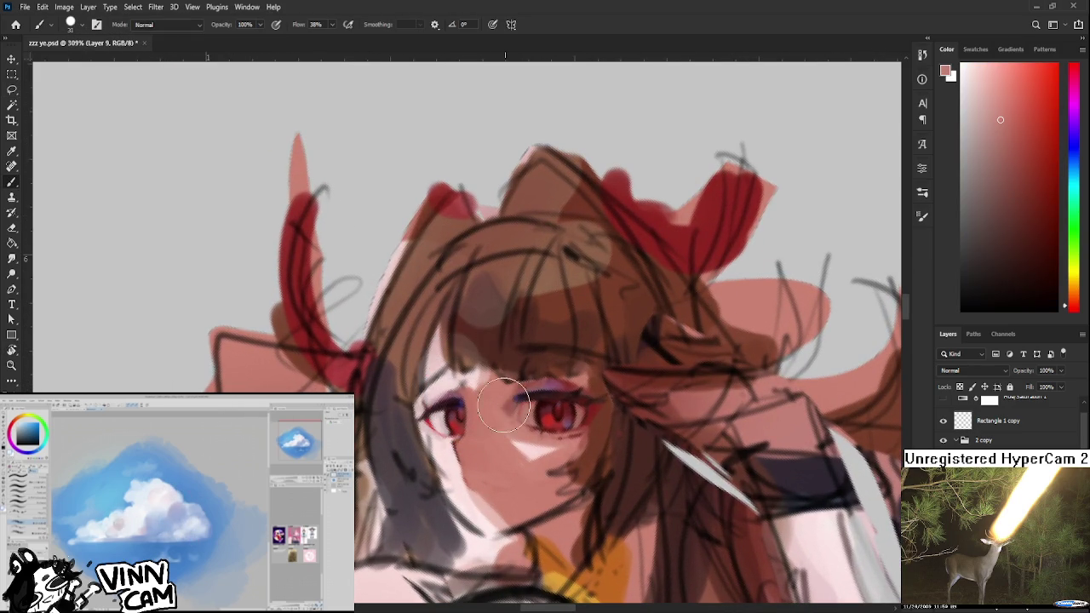
{"action": "left_click", "coordinate": [453, 387], "text": "alt"}
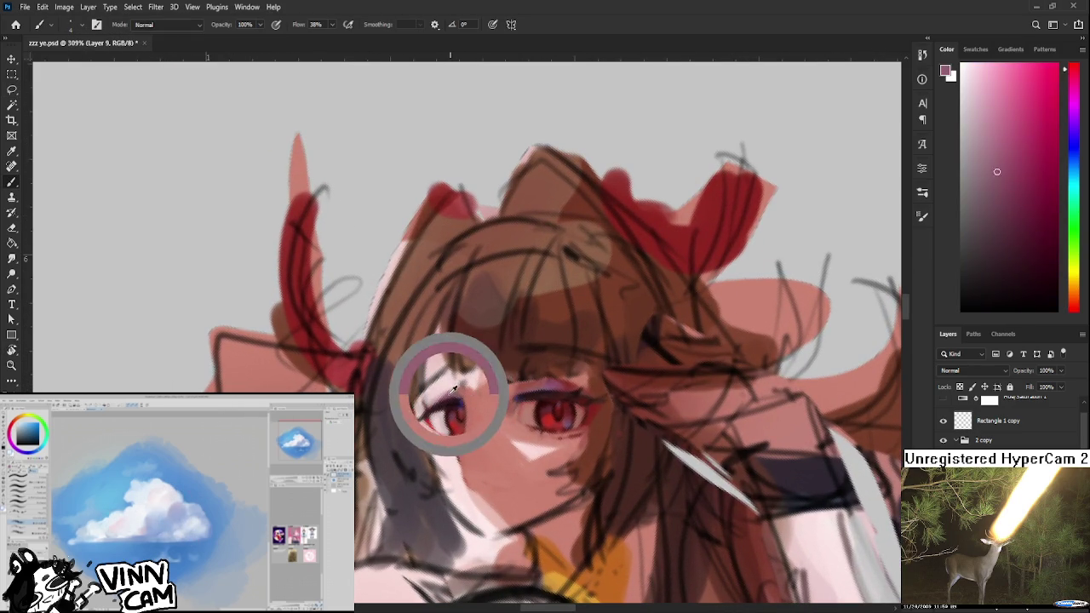
{"action": "left_click", "coordinate": [471, 397], "text": "alt"}
{"action": "left_click", "coordinate": [462, 392], "text": "alt"}
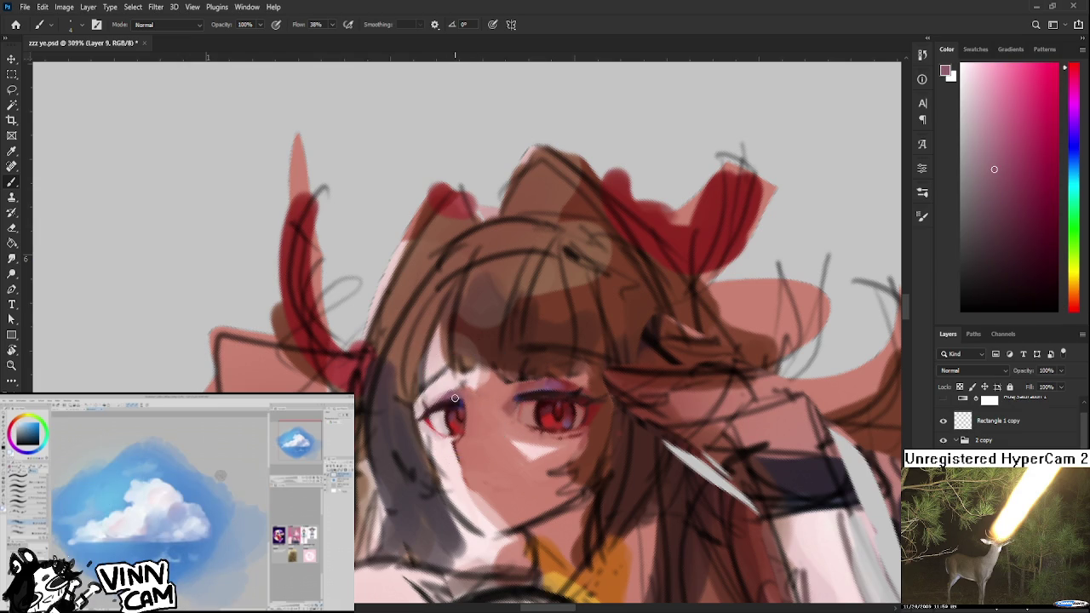
{"action": "left_click", "coordinate": [447, 402], "text": "alt"}
{"action": "left_click", "coordinate": [474, 404], "text": "alt"}
{"action": "left_click", "coordinate": [479, 409], "text": "alt"}
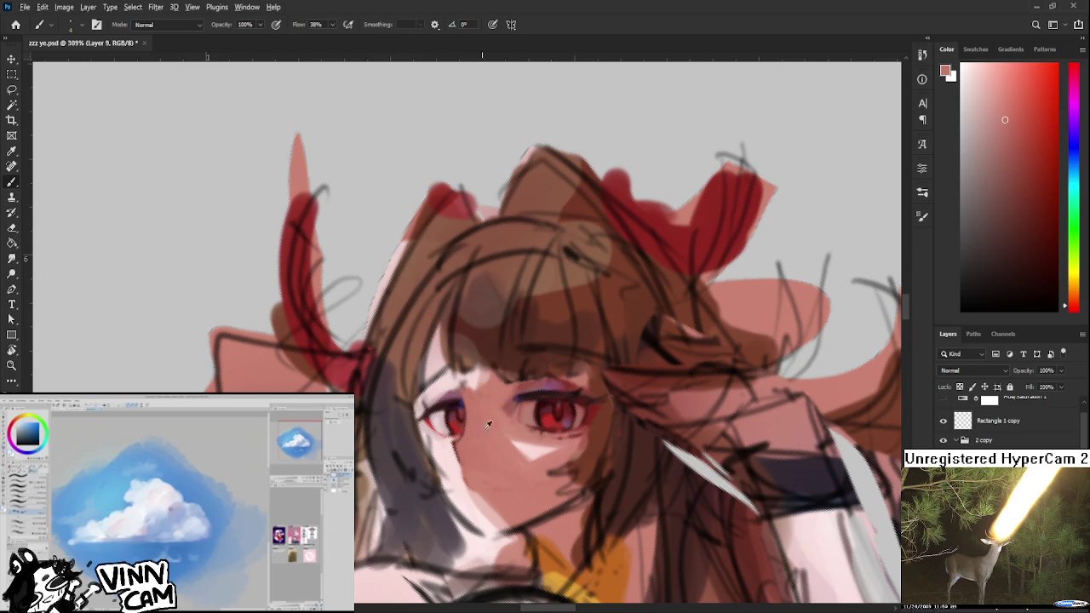
- Sample dark maroon from the eyes and darken the right eye's upper lid line
{"action": "left_click", "coordinate": [538, 407], "text": "alt"}
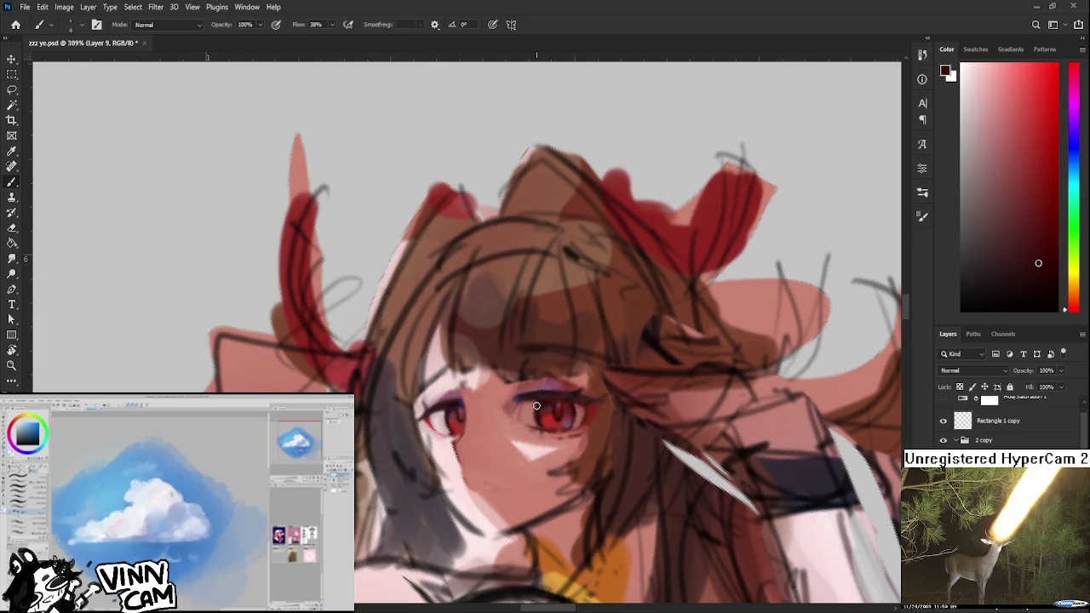
{"action": "left_click_drag", "start_coordinate": [528, 400], "coordinate": [516, 396]}
{"action": "left_click", "coordinate": [454, 400], "text": "alt"}
{"action": "left_click", "coordinate": [525, 410], "text": "alt"}
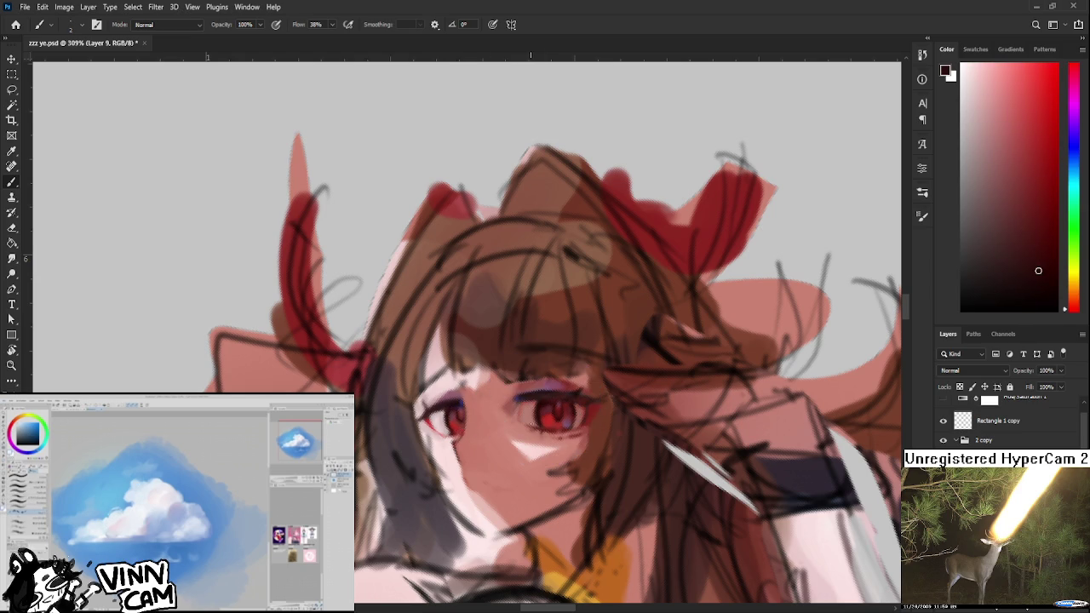
{"action": "scroll", "coordinate": [568, 478], "scroll_direction": "down", "scroll_amount": 10}
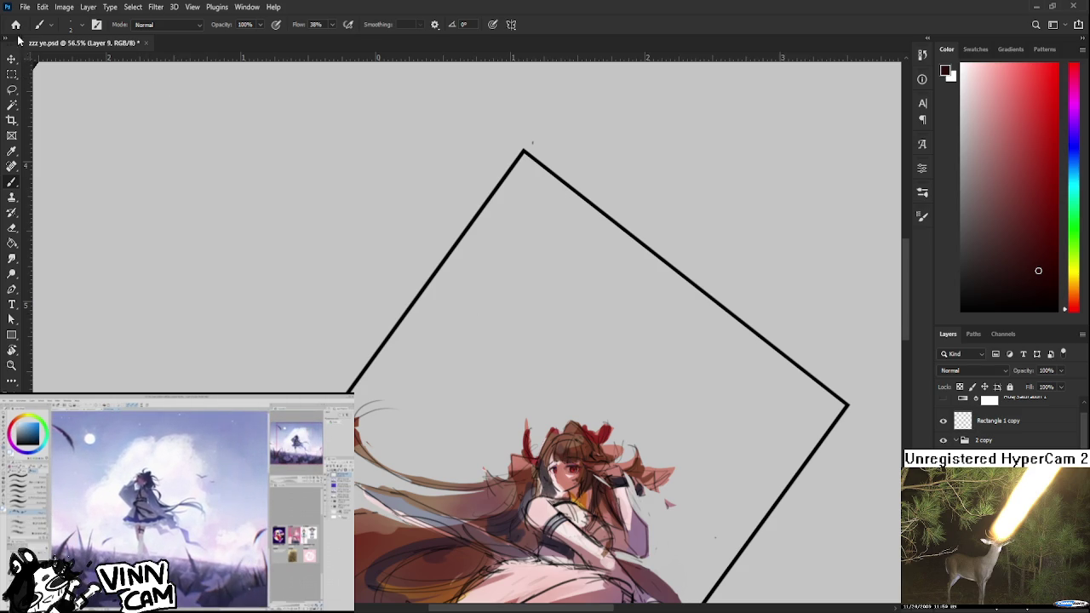
- Show the Home screen of recent files, then dismiss it to return to kiko comm.psd
{"action": "left_click", "coordinate": [15, 24]}
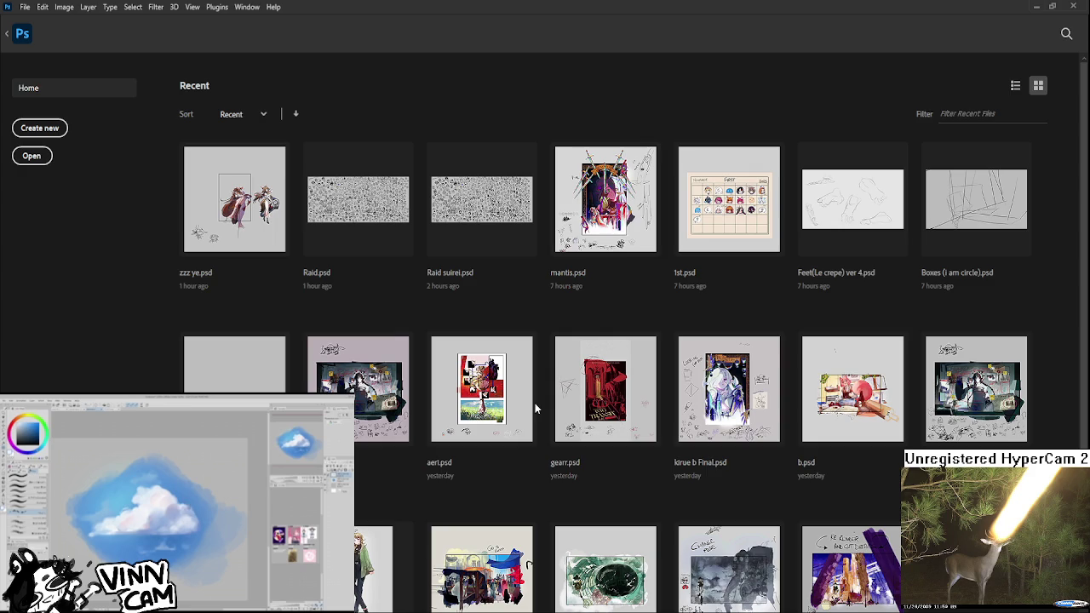
{"action": "key", "text": "Escape"}
- Hide the Hue/Saturation 4 copy and character layers in kiko comm.psd
{"action": "scroll", "coordinate": [724, 596], "scroll_direction": "down", "scroll_amount": 1}
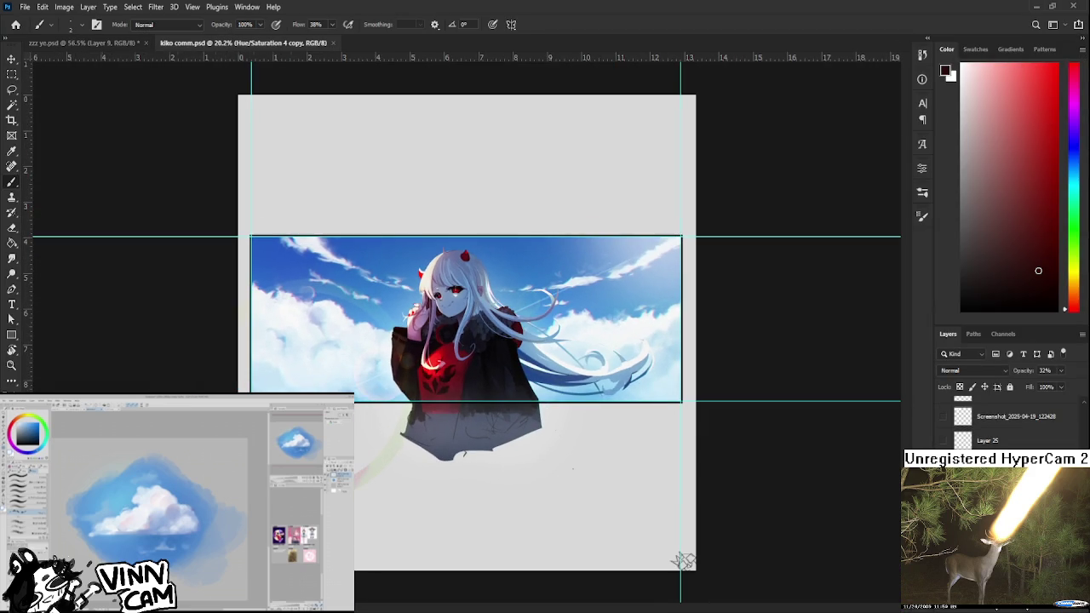
{"action": "left_click", "coordinate": [941, 440]}
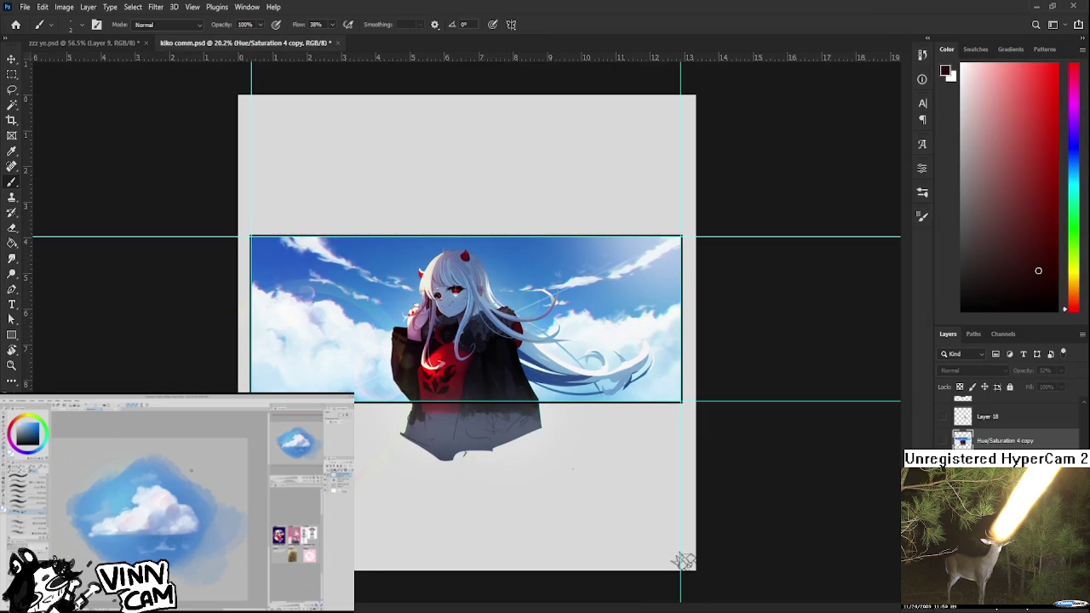
{"action": "left_click", "coordinate": [940, 464]}
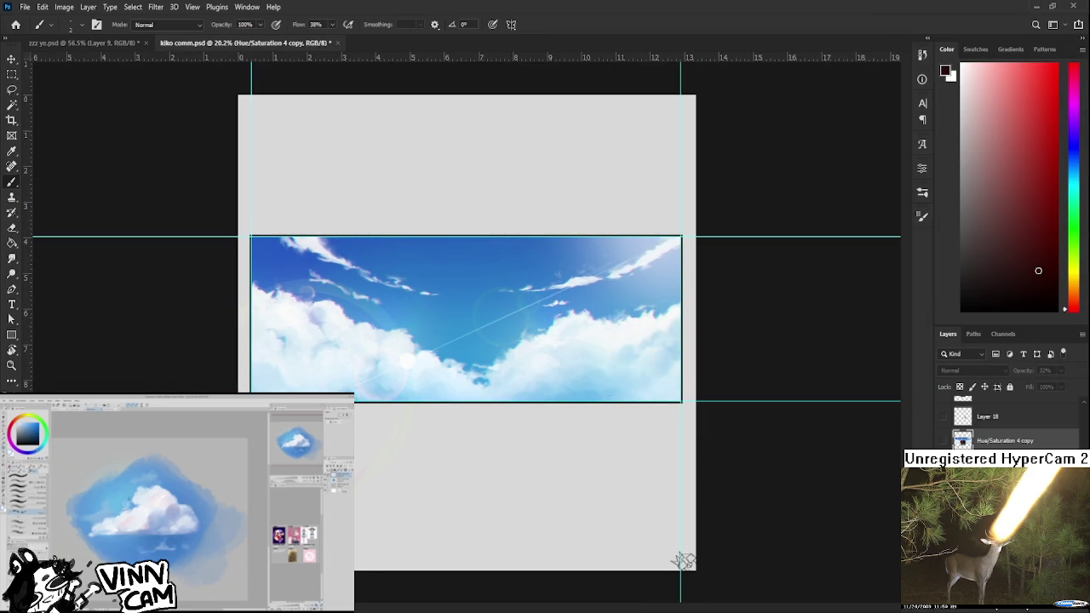
- Zoom and pan to study the blue cloudy-sky banner
{"action": "scroll", "coordinate": [477, 365], "scroll_direction": "up", "scroll_amount": 2}
{"action": "scroll", "coordinate": [477, 374], "scroll_direction": "up", "scroll_amount": 1}
{"action": "mouse_move", "coordinate": [477, 393]}
{"action": "left_mouse_down"}
{"action": "mouse_move", "coordinate": [520, 464]}
{"action": "mouse_move", "coordinate": [518, 482]}
{"action": "left_mouse_up"}
{"action": "scroll", "coordinate": [520, 465], "scroll_direction": "down", "scroll_amount": 1}
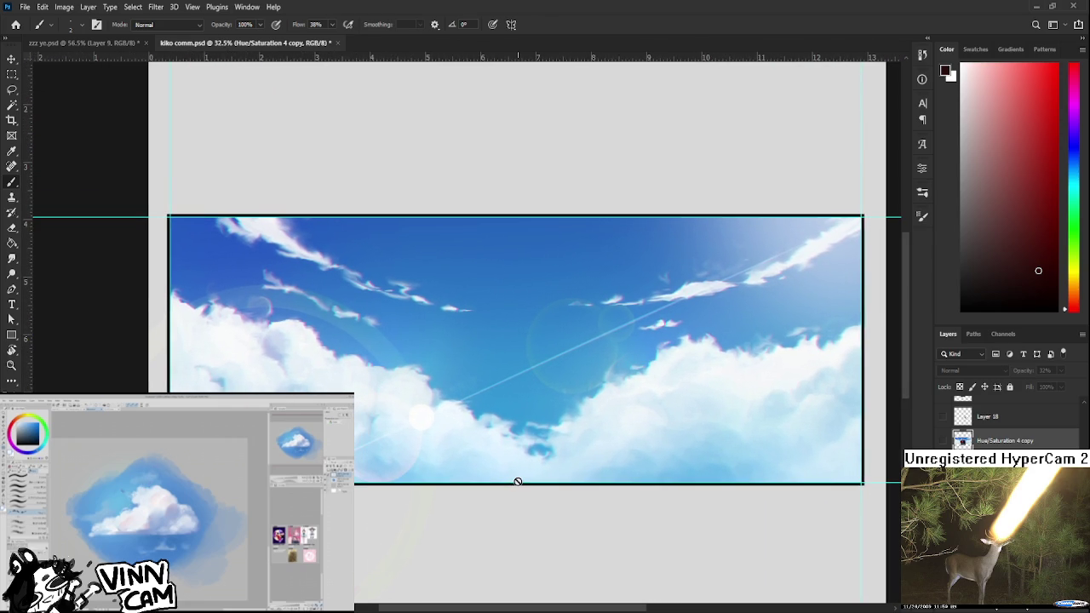
{"action": "left_click_drag", "start_coordinate": [654, 481], "coordinate": [662, 478]}
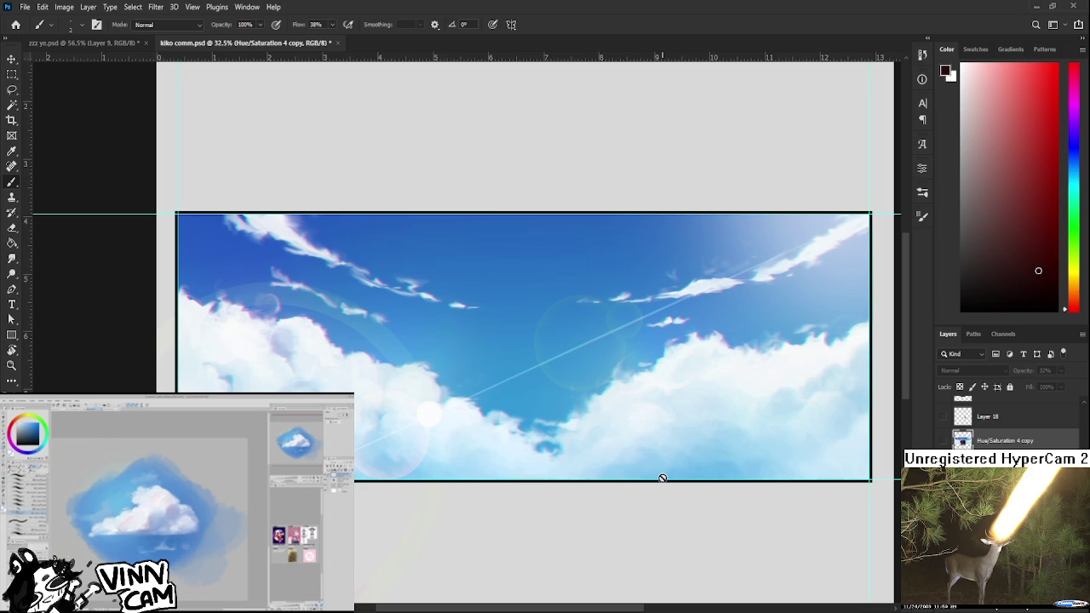
{"action": "scroll", "coordinate": [455, 387], "scroll_direction": "up", "scroll_amount": 1}
{"action": "scroll", "coordinate": [455, 387], "scroll_direction": "up", "scroll_amount": 1}
{"action": "scroll", "coordinate": [454, 387], "scroll_direction": "down", "scroll_amount": 1}
{"action": "scroll", "coordinate": [455, 388], "scroll_direction": "down", "scroll_amount": 1}
{"action": "scroll", "coordinate": [455, 387], "scroll_direction": "down", "scroll_amount": 1}
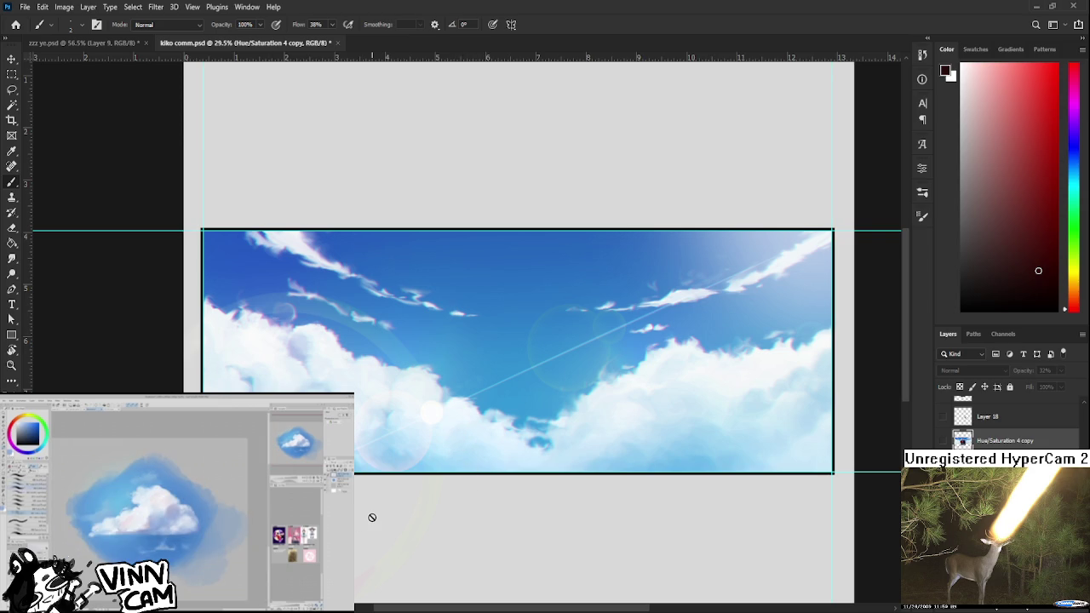
{"action": "scroll", "coordinate": [356, 356], "scroll_direction": "down", "scroll_amount": 2}
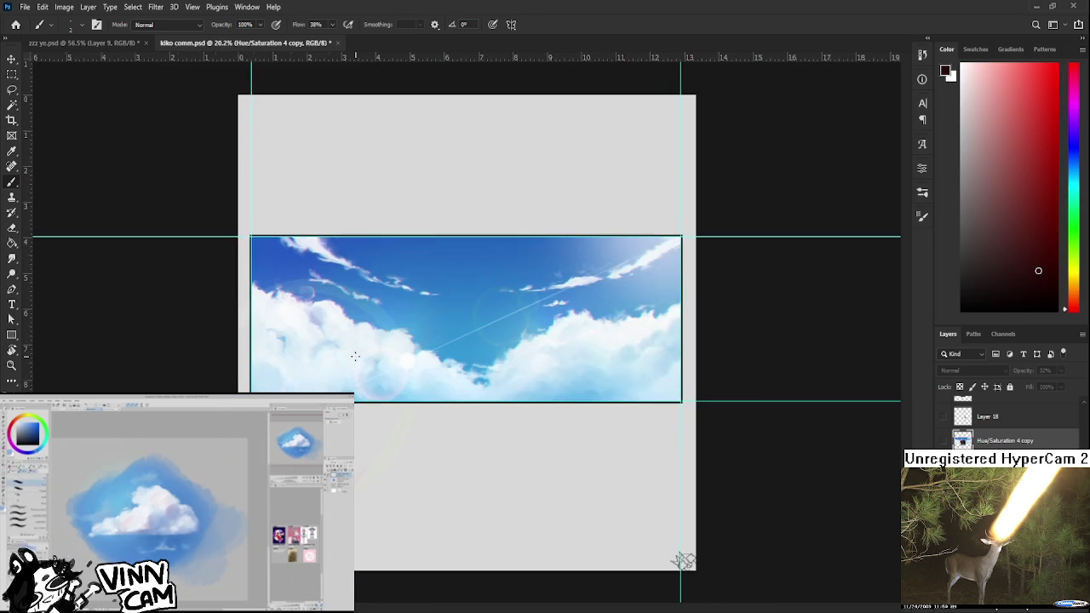
{"action": "scroll", "coordinate": [360, 360], "scroll_direction": "up", "scroll_amount": 2}
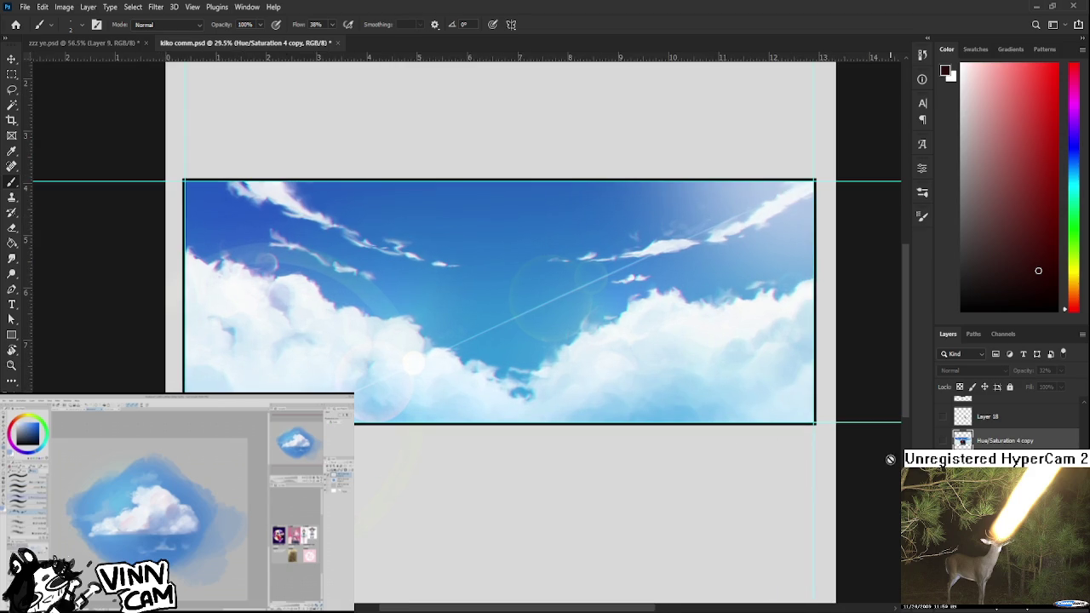
{"action": "left_click", "coordinate": [942, 441]}
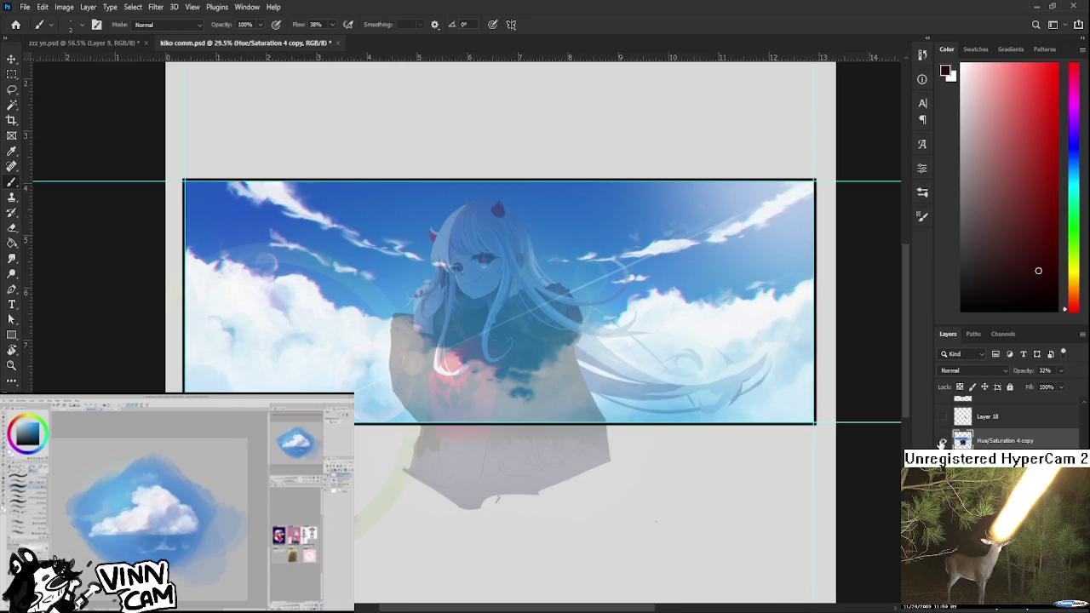
{"action": "left_click", "coordinate": [941, 441]}
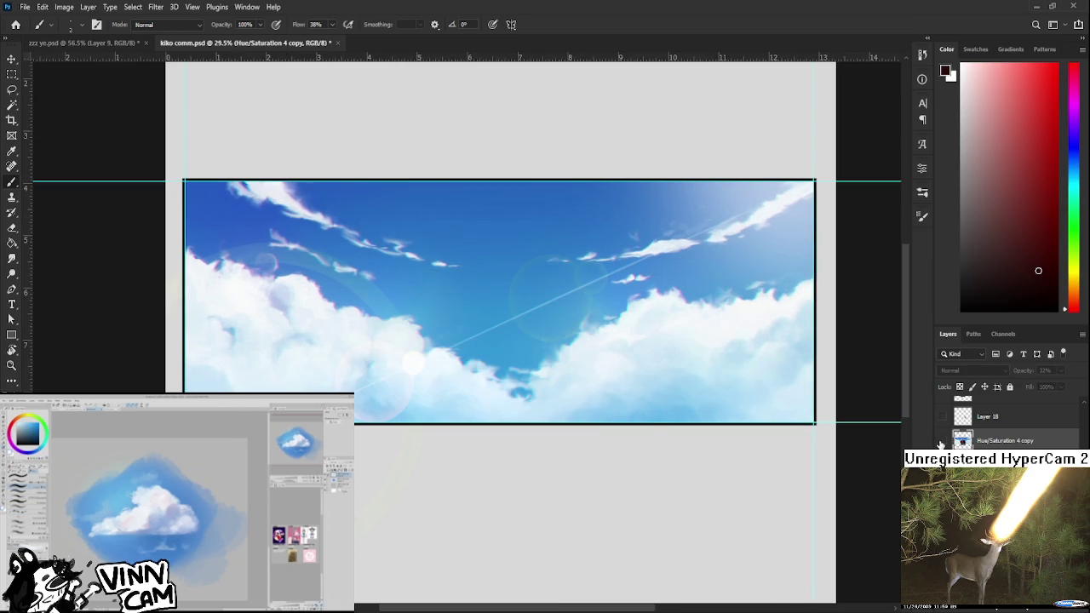
{"action": "scroll", "coordinate": [944, 443], "scroll_direction": "up", "scroll_amount": 2}
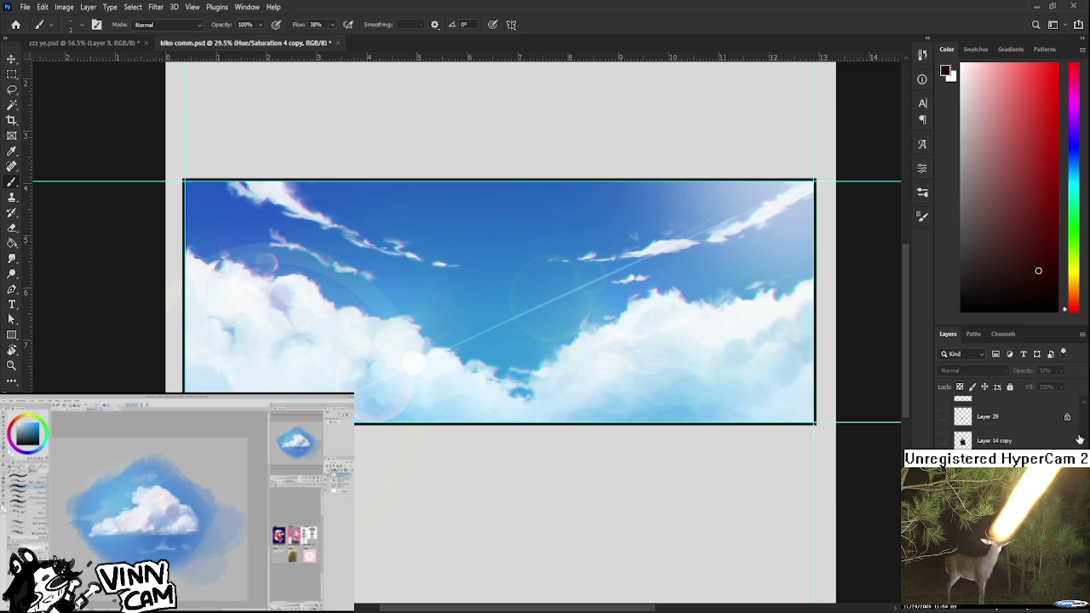
{"action": "scroll", "coordinate": [664, 273], "scroll_direction": "down", "scroll_amount": 5}
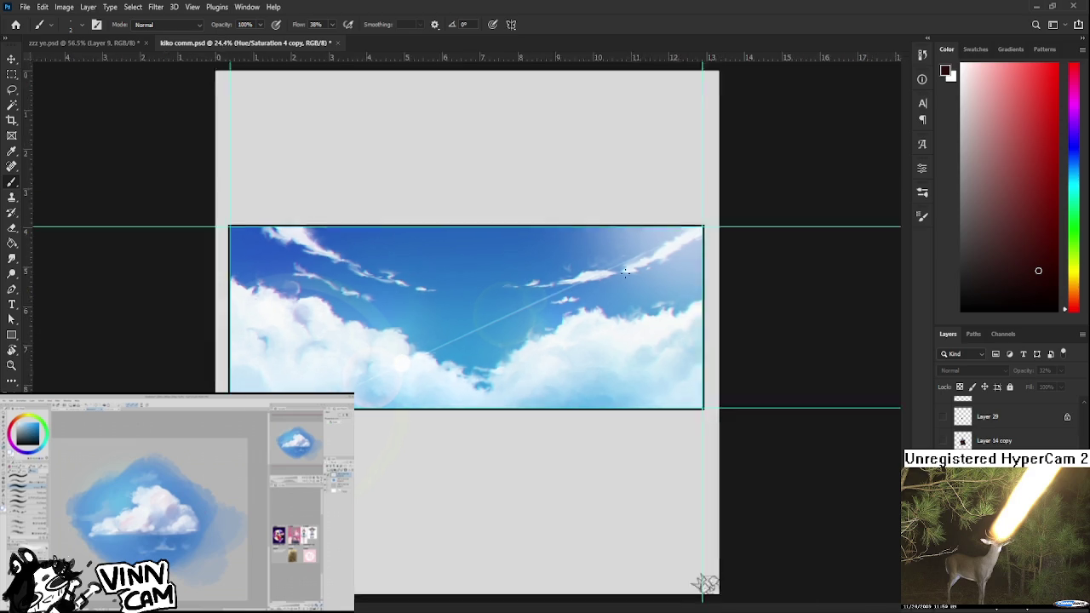
{"action": "key", "text": "ctrl+plus"}
{"action": "key", "text": "ctrl+plus"}
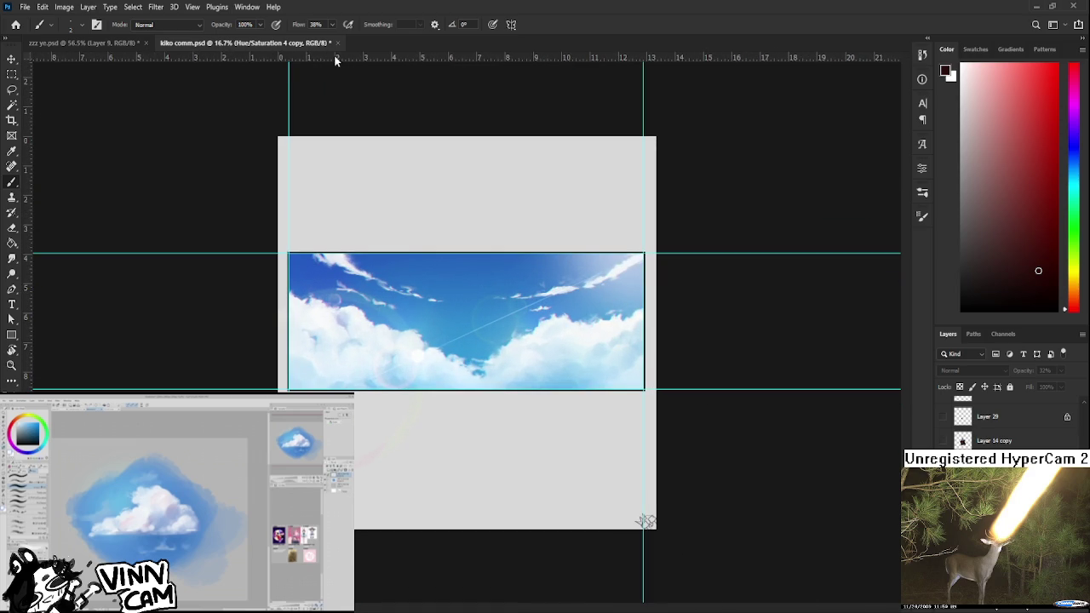
- Close the kiko comm.psd reference and zoom back into the character's face
{"action": "left_click", "coordinate": [337, 43]}
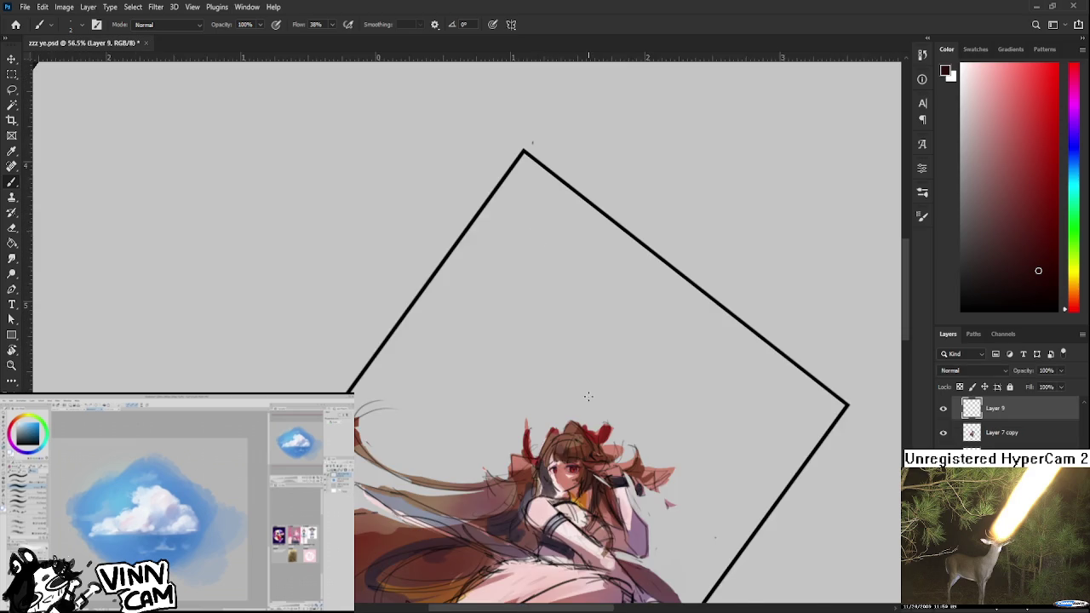
{"action": "scroll", "coordinate": [559, 263], "scroll_direction": "up", "scroll_amount": 3}
{"action": "scroll", "coordinate": [545, 358], "scroll_direction": "up", "scroll_amount": 3}
{"action": "scroll", "coordinate": [539, 417], "scroll_direction": "up", "scroll_amount": 4}
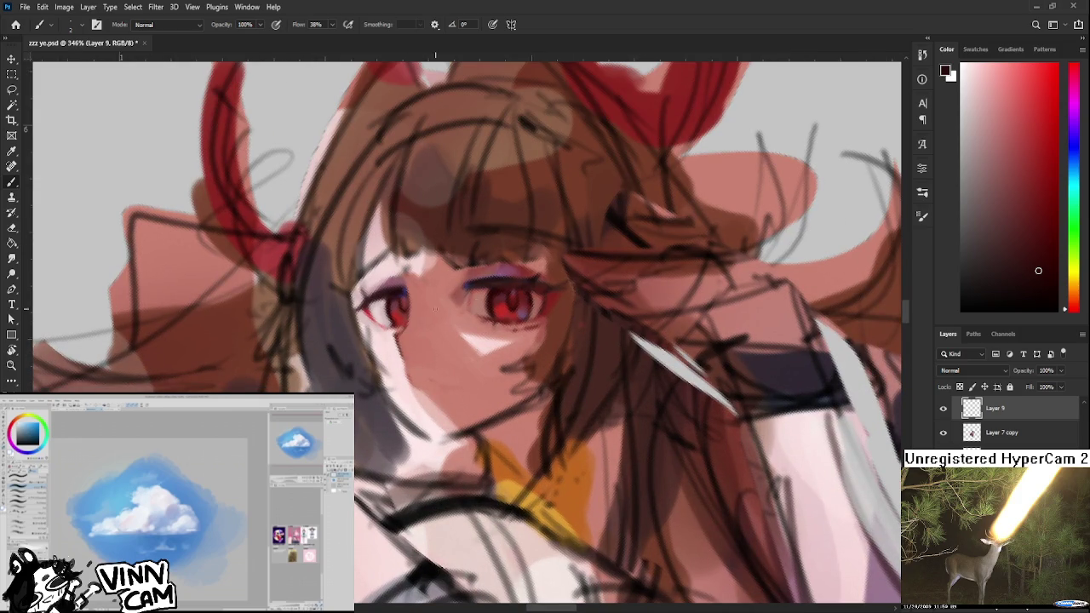
- Sample skin, eyelid and dark red iris colours from the face
{"action": "left_click", "coordinate": [402, 281], "text": "alt"}
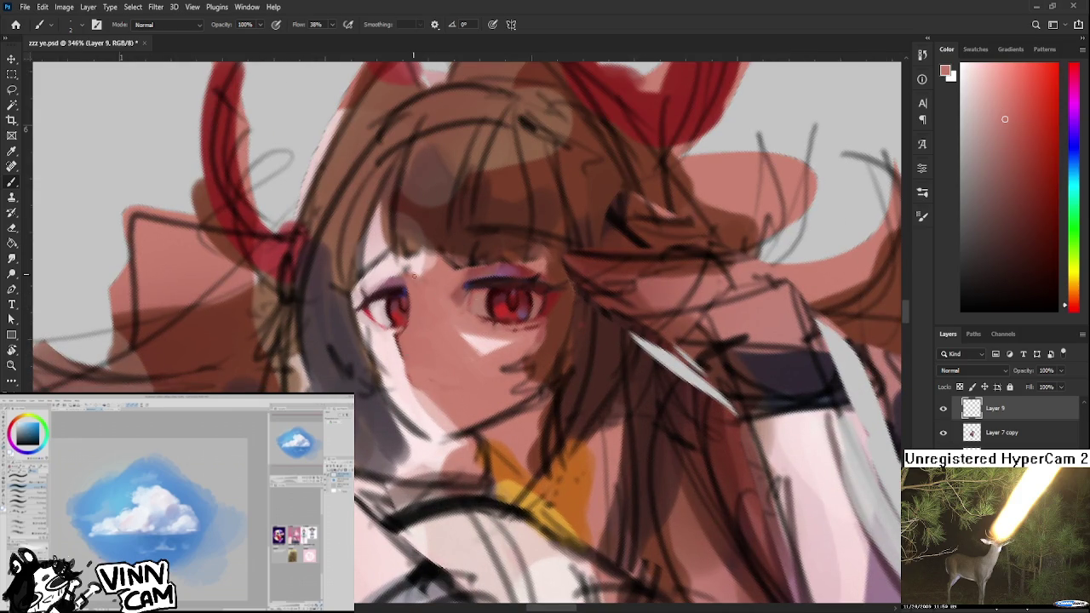
{"action": "left_click", "coordinate": [417, 326], "text": "alt"}
{"action": "left_click", "coordinate": [470, 281], "text": "alt"}
{"action": "left_click", "coordinate": [513, 268], "text": "alt"}
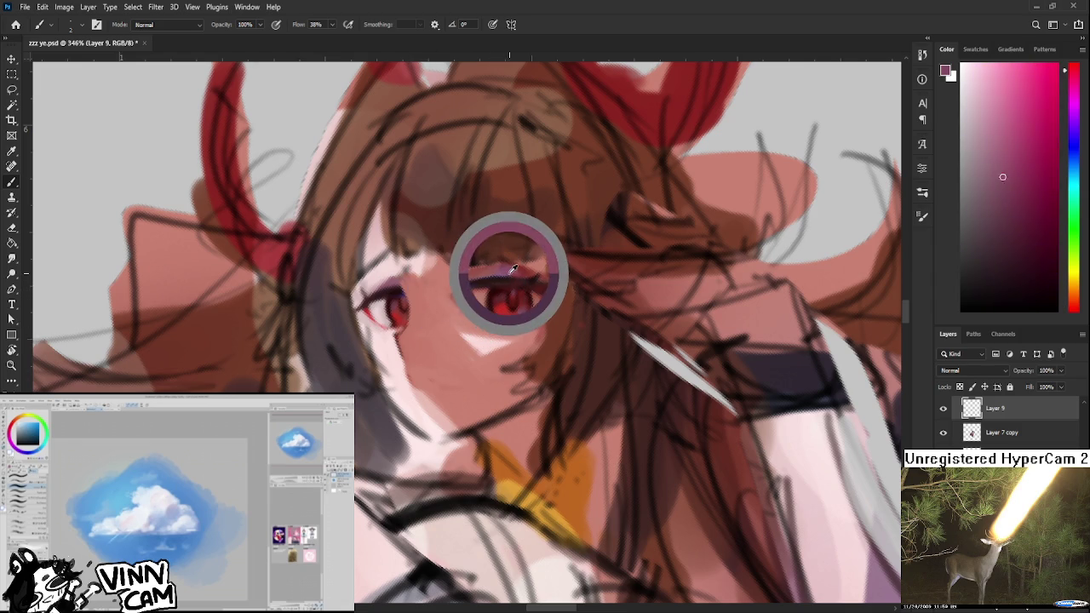
{"action": "left_click", "coordinate": [524, 308], "text": "alt"}
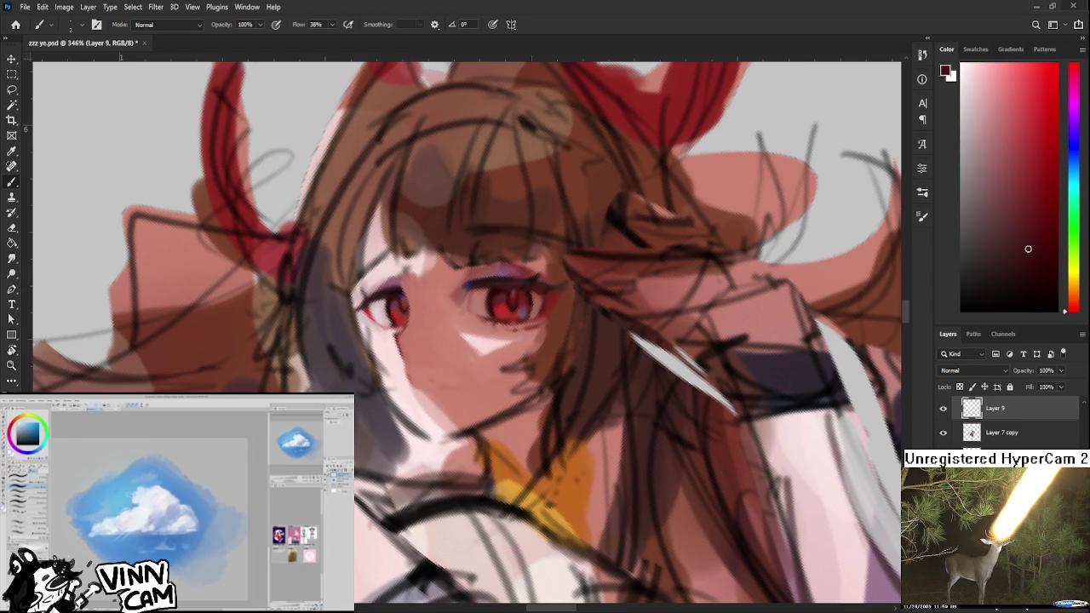
- Choose a blue from the Color panel and stroke an accent along the left upper eyelid
{"action": "left_click", "coordinate": [1077, 152]}
{"action": "left_click", "coordinate": [1045, 100]}
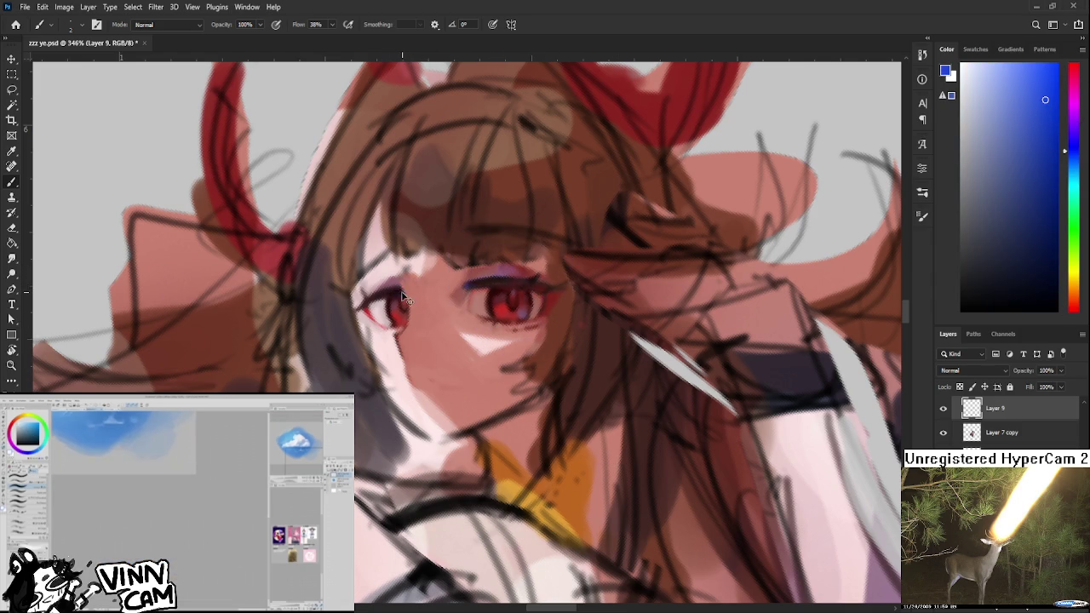
{"action": "left_click_drag", "start_coordinate": [403, 292], "coordinate": [395, 289]}
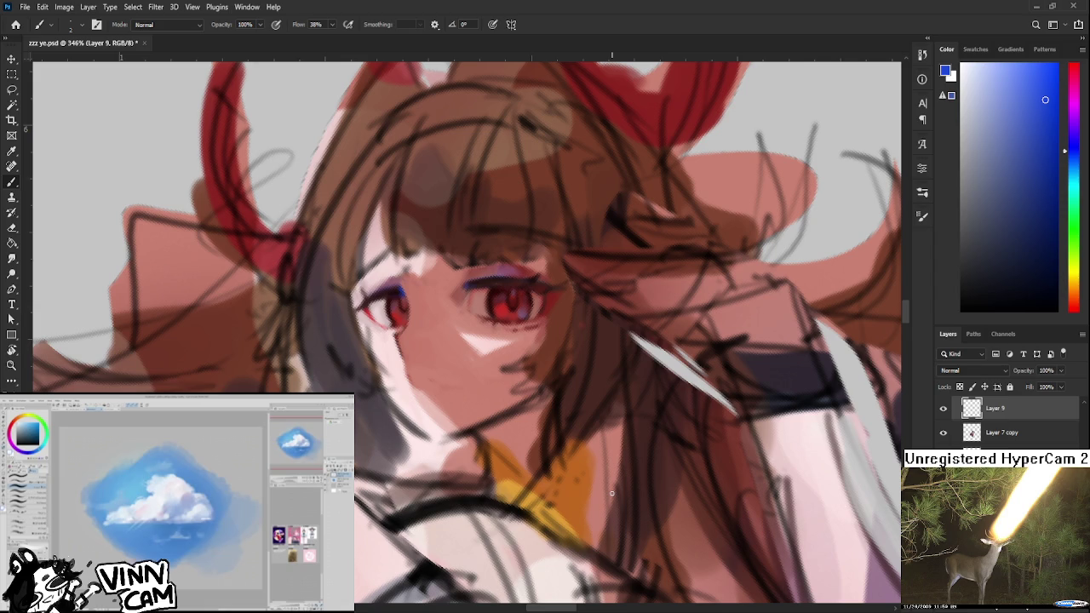
{"action": "scroll", "coordinate": [612, 493], "scroll_direction": "down", "scroll_amount": 2}
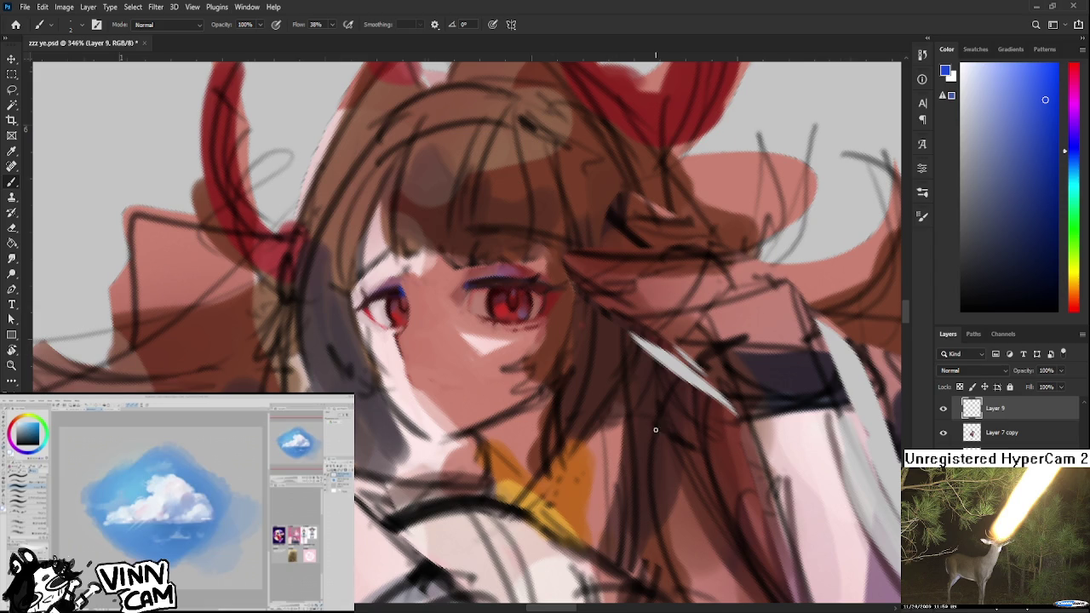
{"action": "scroll", "coordinate": [582, 484], "scroll_direction": "down", "scroll_amount": 4}
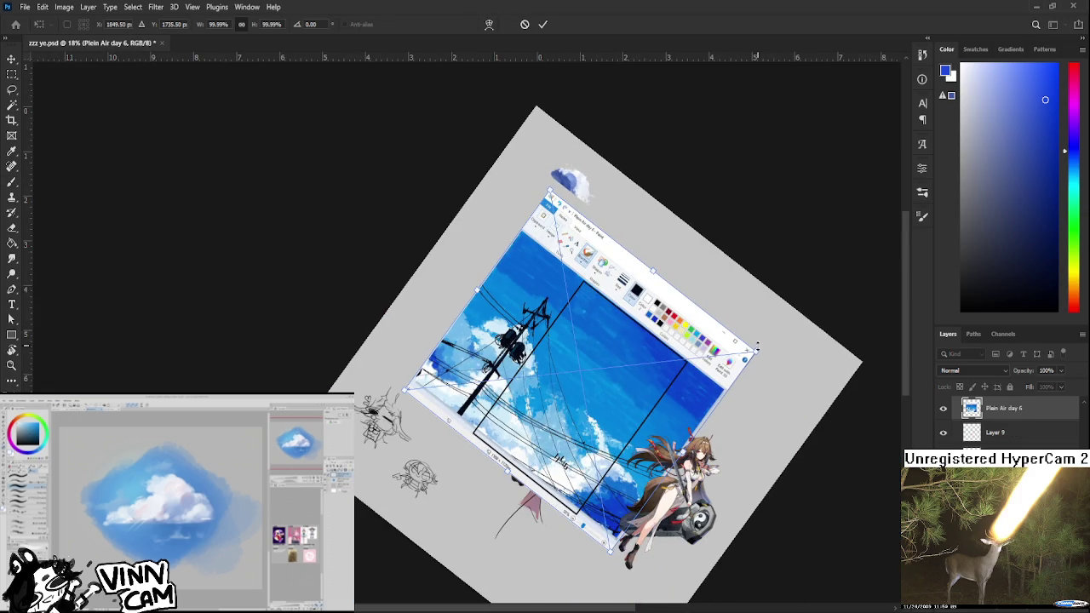
- Shrink the blue-sky screenshot, then paste the sunset-clouds screenshot below it at about 40%
{"action": "mouse_move", "coordinate": [756, 350]}
{"action": "left_mouse_down"}
{"action": "mouse_move", "coordinate": [530, 377]}
{"action": "mouse_move", "coordinate": [495, 299]}
{"action": "left_mouse_up"}
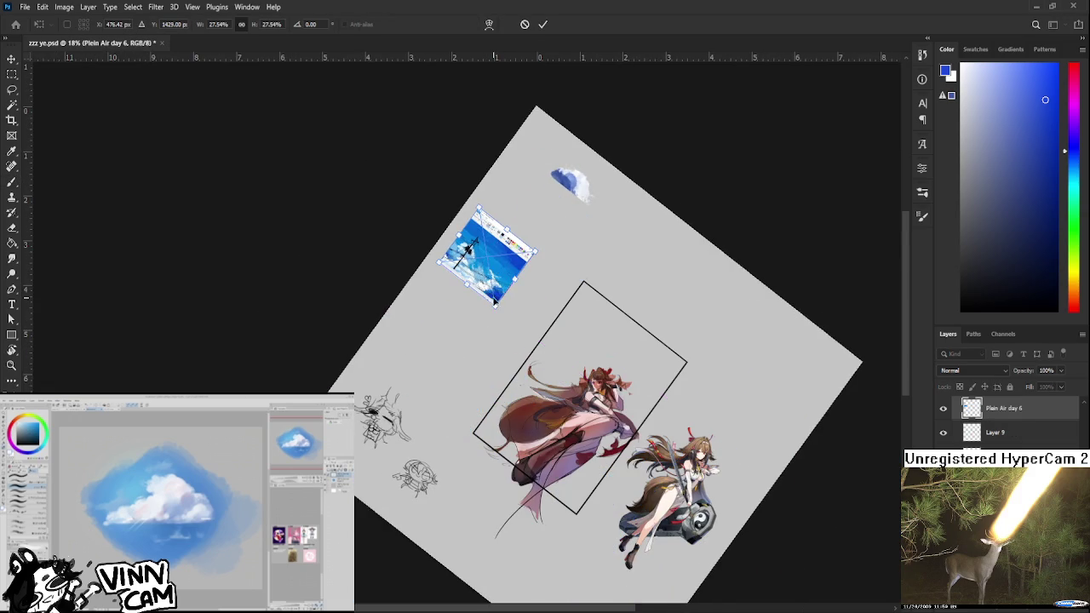
{"action": "key", "text": "Return"}
{"action": "key", "text": "ctrl+v"}
{"action": "key", "text": "ctrl+t"}
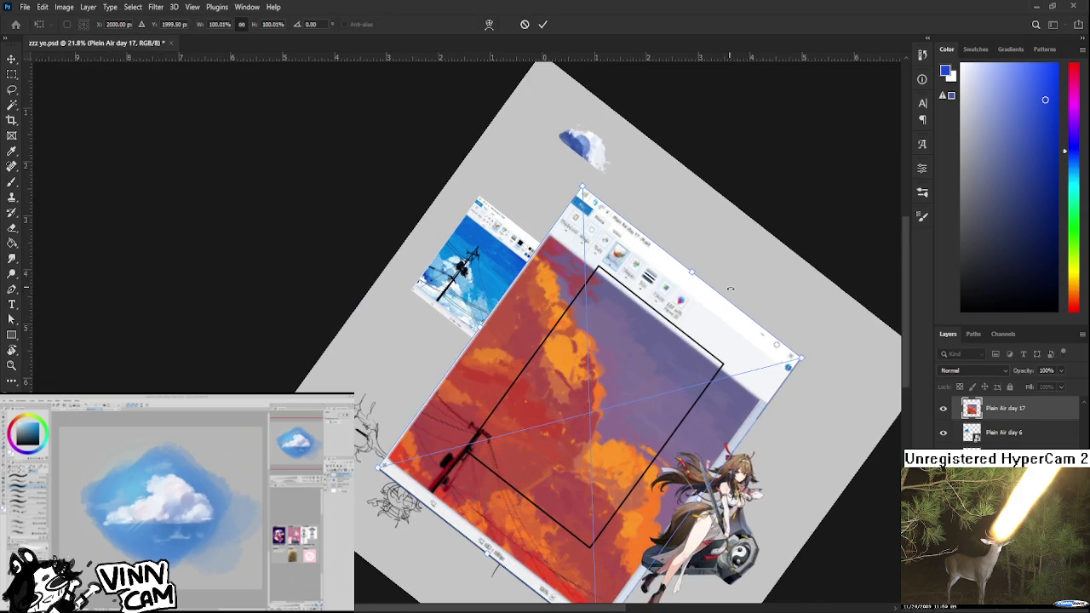
{"action": "left_click_drag", "start_coordinate": [788, 366], "coordinate": [550, 422]}
{"action": "left_click_drag", "start_coordinate": [466, 455], "coordinate": [426, 402]}
{"action": "key", "text": "Return"}
- Reset the canvas rotation to 0° and pan across the reference screenshots
{"action": "scroll", "coordinate": [425, 400], "scroll_direction": "up", "scroll_amount": 3}
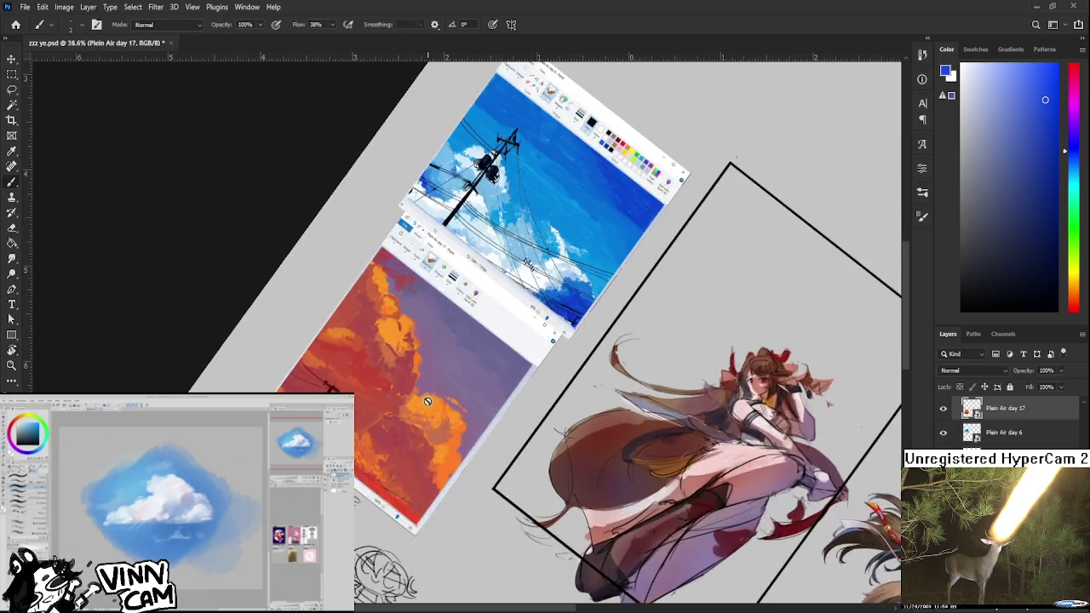
{"action": "key", "text": "r"}
{"action": "key", "text": "Escape"}
{"action": "scroll", "coordinate": [452, 452], "scroll_direction": "up", "scroll_amount": 1}
{"action": "scroll", "coordinate": [452, 452], "scroll_direction": "up", "scroll_amount": 1}
{"action": "scroll", "coordinate": [538, 451], "scroll_direction": "up", "scroll_amount": 1}
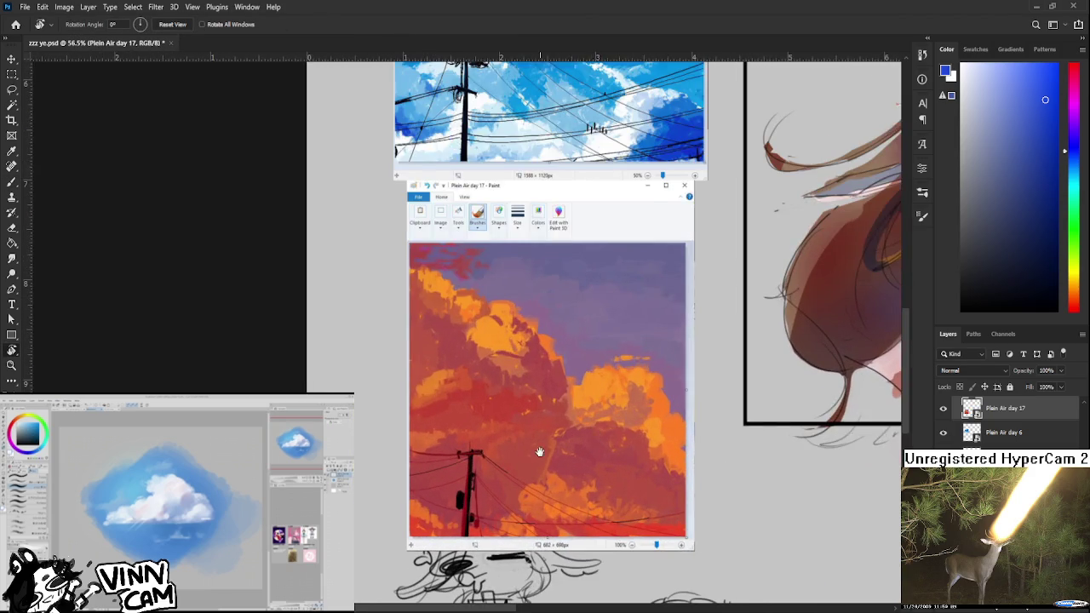
{"action": "left_click_drag", "start_coordinate": [539, 451], "coordinate": [565, 444]}
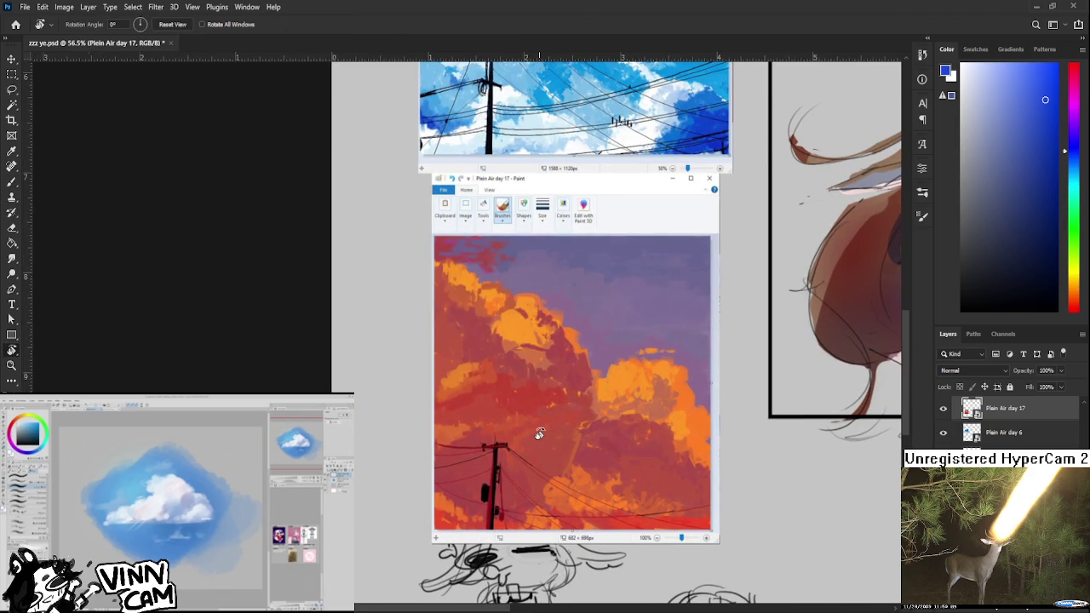
{"action": "scroll", "coordinate": [539, 434], "scroll_direction": "down", "scroll_amount": 1}
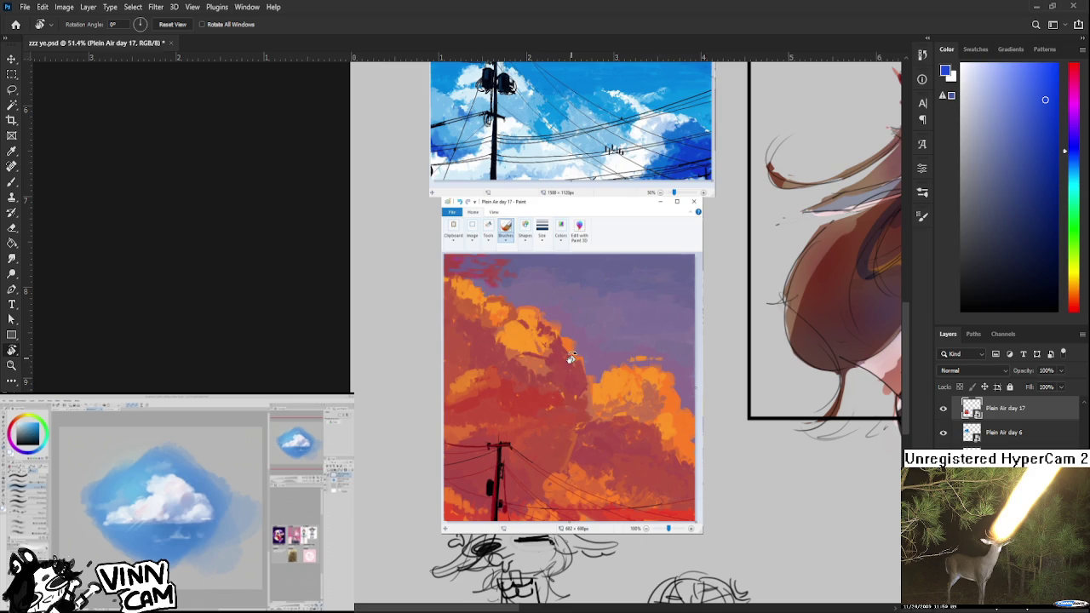
{"action": "mouse_move", "coordinate": [568, 358]}
{"action": "left_mouse_down"}
{"action": "mouse_move", "coordinate": [588, 383]}
{"action": "mouse_move", "coordinate": [564, 431]}
{"action": "left_mouse_up"}
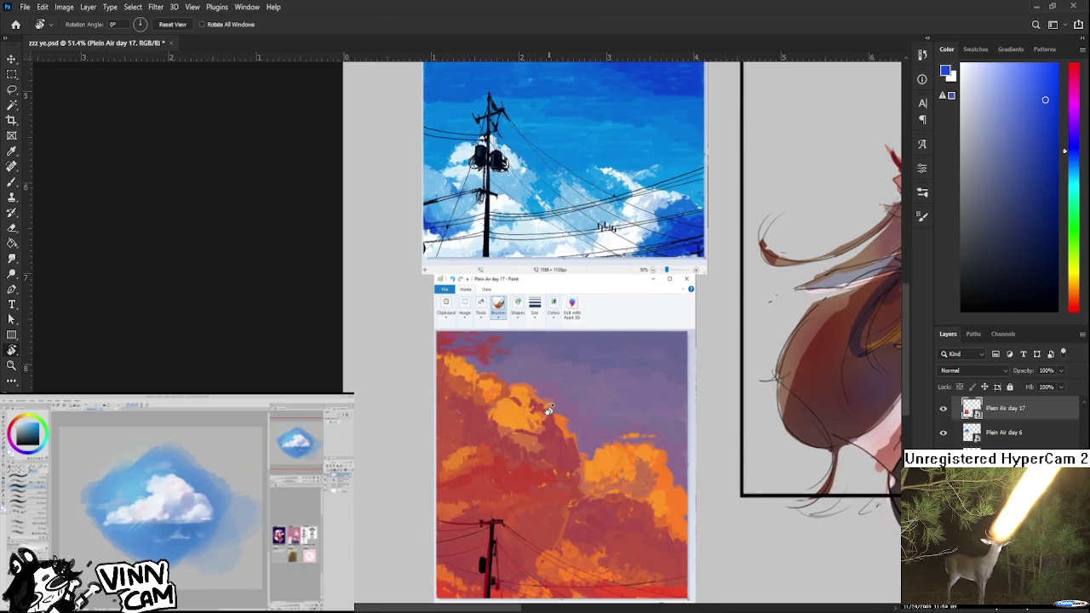
{"action": "scroll", "coordinate": [551, 412], "scroll_direction": "down", "scroll_amount": 2}
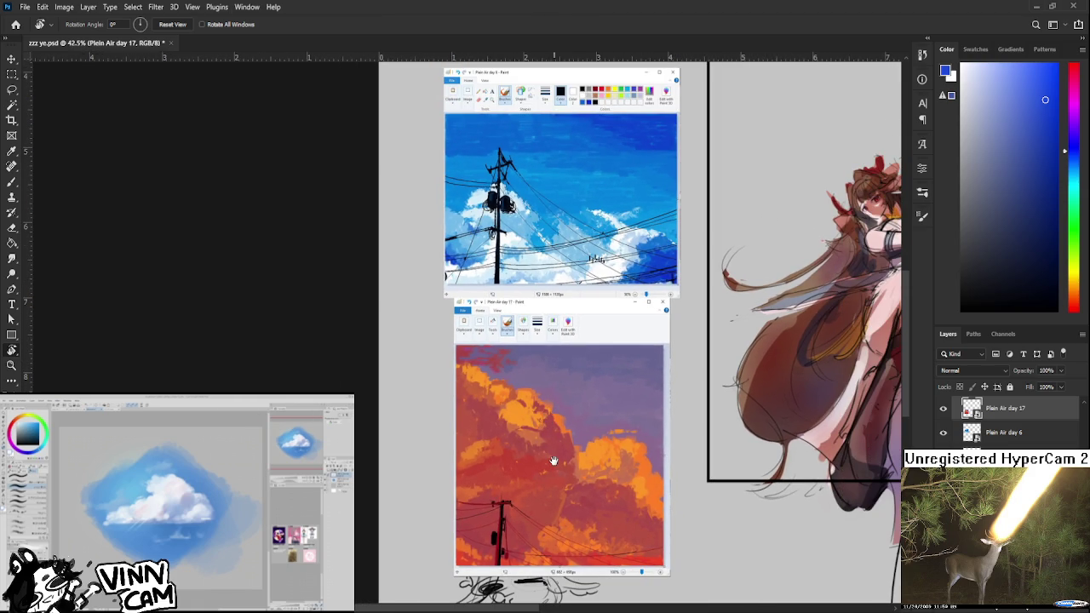
{"action": "left_click_drag", "start_coordinate": [552, 461], "coordinate": [555, 447]}
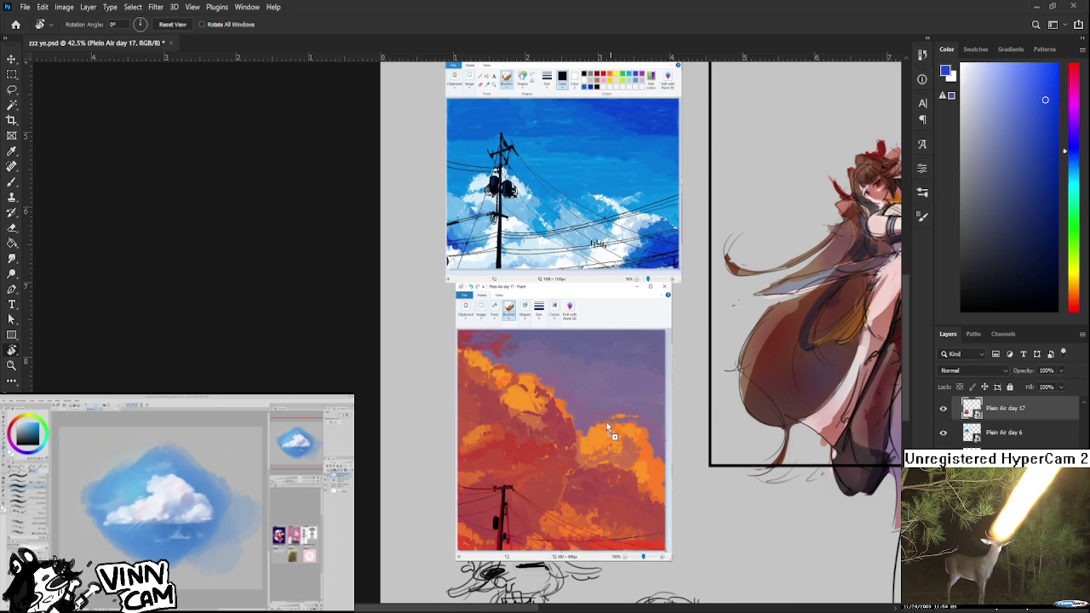
- Paste the grey-blue cloud study screenshot, scale it to about half, and place it
{"action": "key", "text": "ctrl+v"}
{"action": "key", "text": "ctrl+t"}
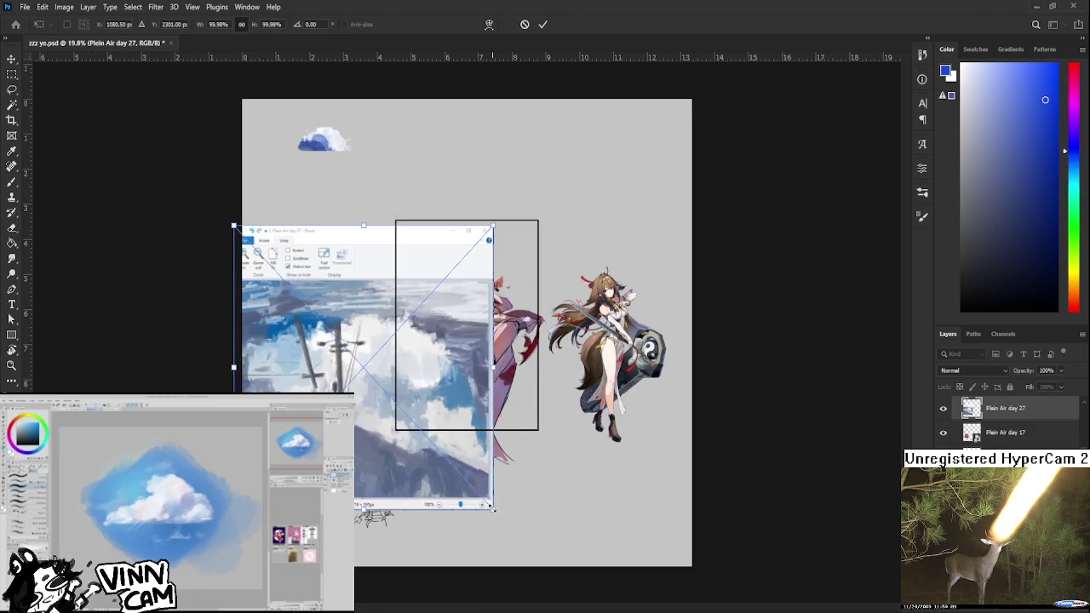
{"action": "left_click_drag", "start_coordinate": [493, 508], "coordinate": [371, 372]}
{"action": "mouse_move", "coordinate": [333, 305]}
{"action": "left_mouse_down"}
{"action": "mouse_move", "coordinate": [383, 262]}
{"action": "mouse_move", "coordinate": [358, 259]}
{"action": "left_mouse_up"}
{"action": "key", "text": "Return"}
- Zoom in and out to review the three sky references beside the character
{"action": "scroll", "coordinate": [369, 254], "scroll_direction": "up", "scroll_amount": 2}
{"action": "key", "text": "r"}
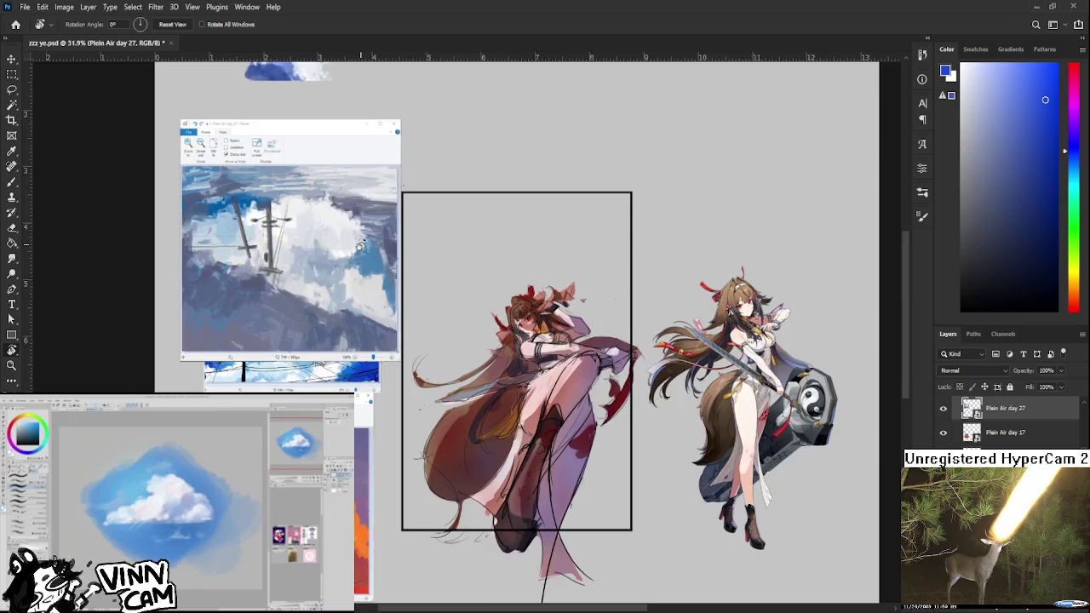
{"action": "scroll", "coordinate": [360, 247], "scroll_direction": "up", "scroll_amount": 2}
{"action": "scroll", "coordinate": [515, 292], "scroll_direction": "up", "scroll_amount": 1}
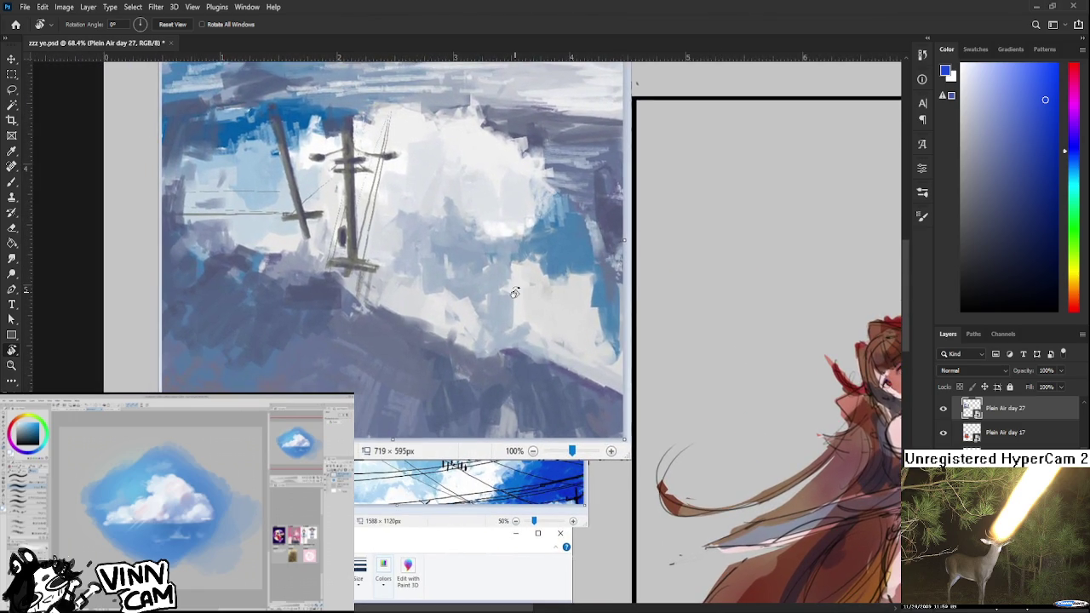
{"action": "scroll", "coordinate": [515, 292], "scroll_direction": "down", "scroll_amount": 1}
{"action": "scroll", "coordinate": [481, 305], "scroll_direction": "down", "scroll_amount": 1}
{"action": "scroll", "coordinate": [481, 305], "scroll_direction": "down", "scroll_amount": 1}
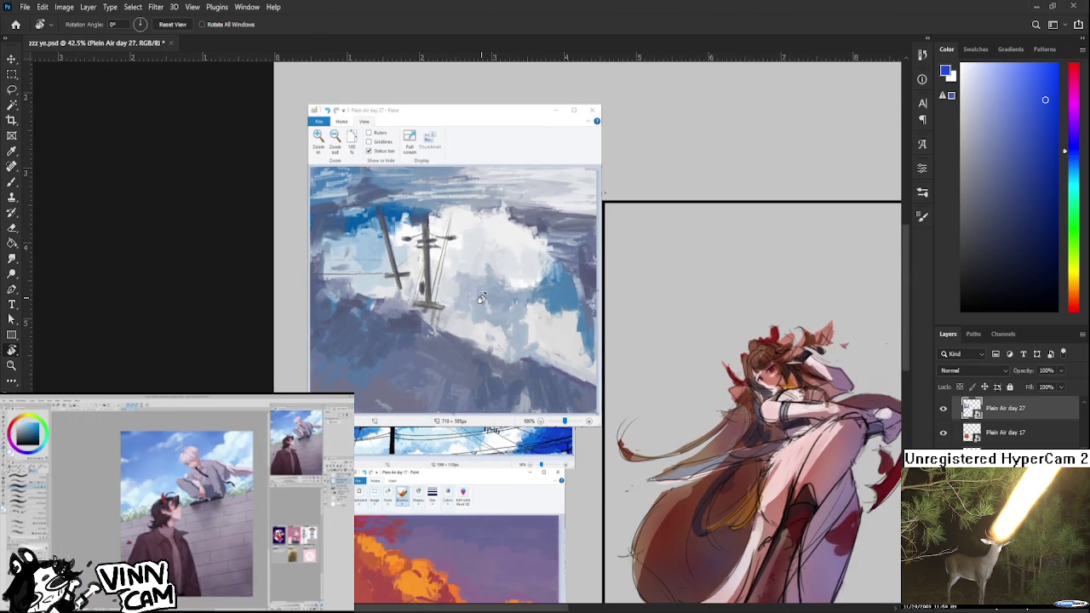
{"action": "scroll", "coordinate": [481, 298], "scroll_direction": "down", "scroll_amount": 1}
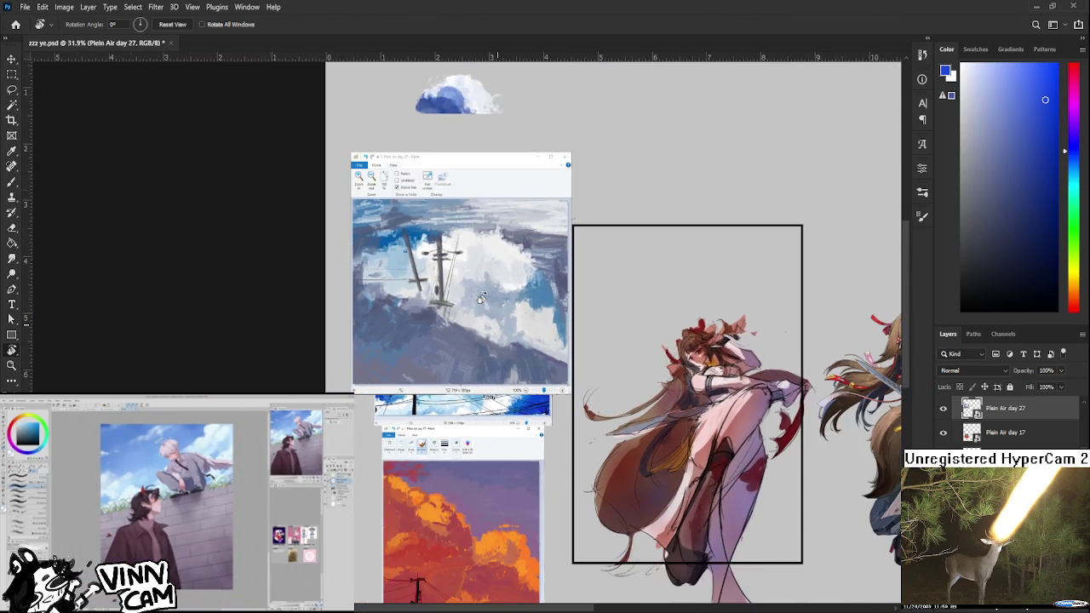
{"action": "scroll", "coordinate": [481, 298], "scroll_direction": "down", "scroll_amount": 1}
{"action": "scroll", "coordinate": [481, 298], "scroll_direction": "down", "scroll_amount": 1}
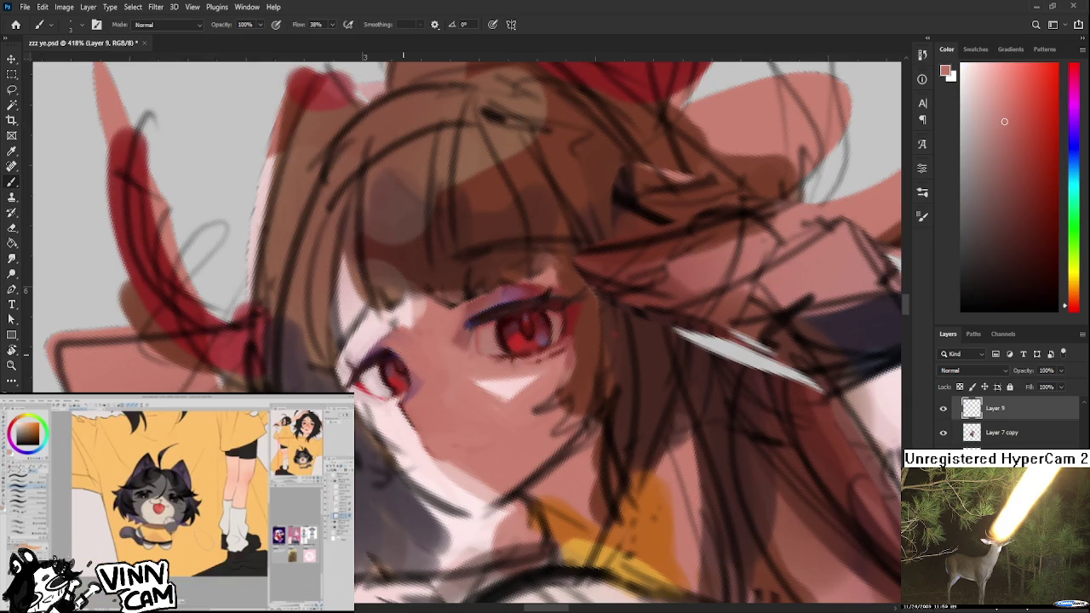
- Zoom out to see the whole framed character on Layer 9
{"action": "scroll", "coordinate": [414, 309], "scroll_direction": "down", "scroll_amount": 2}
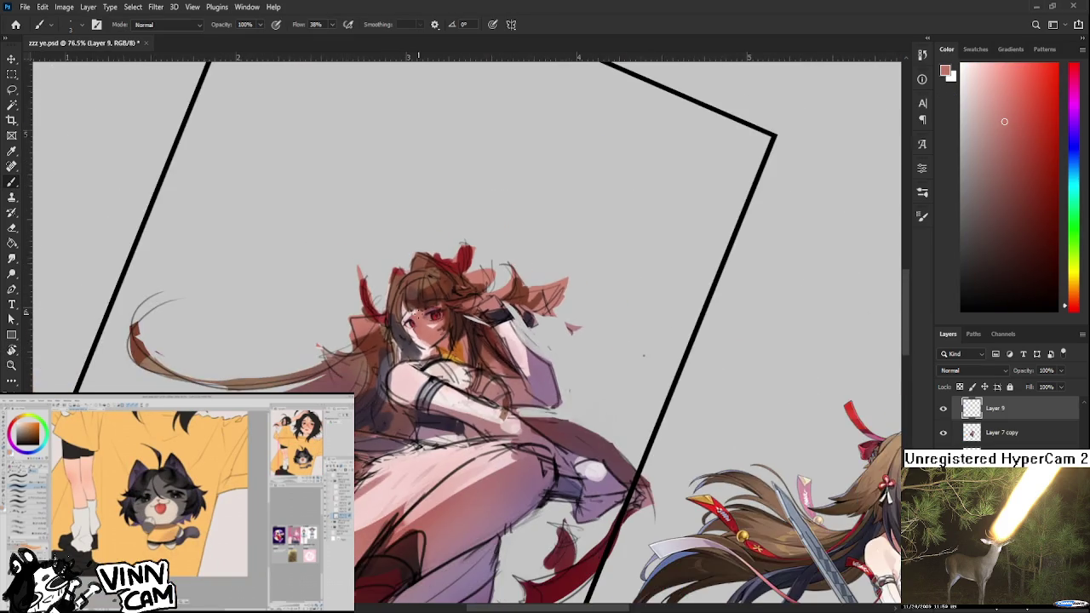
- Sample reds from both eyes, then settle on a pale near-white pink as the painting colour
{"action": "scroll", "coordinate": [425, 336], "scroll_direction": "up", "scroll_amount": 5}
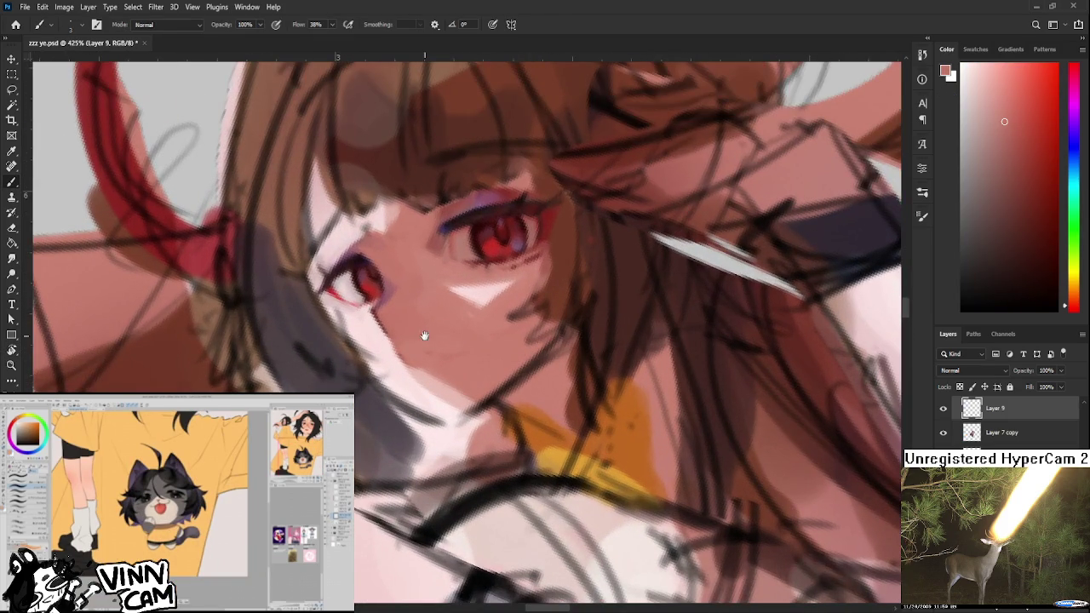
{"action": "left_click_drag", "start_coordinate": [424, 336], "coordinate": [415, 408]}
{"action": "left_click", "coordinate": [499, 338], "text": "alt"}
{"action": "left_click_drag", "start_coordinate": [499, 339], "coordinate": [332, 360]}
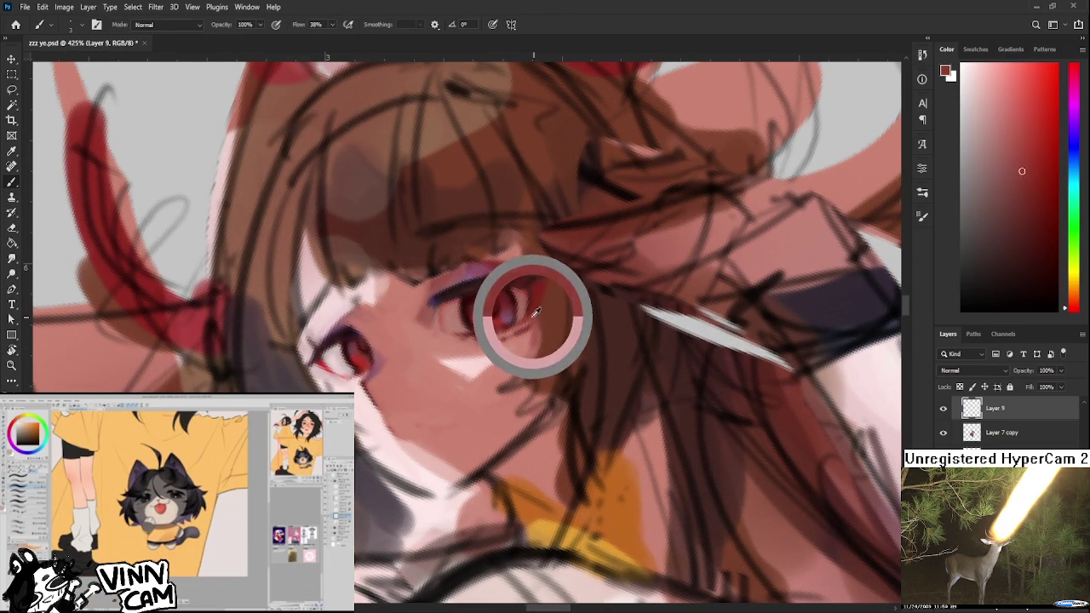
{"action": "left_click", "coordinate": [330, 363], "text": "alt"}
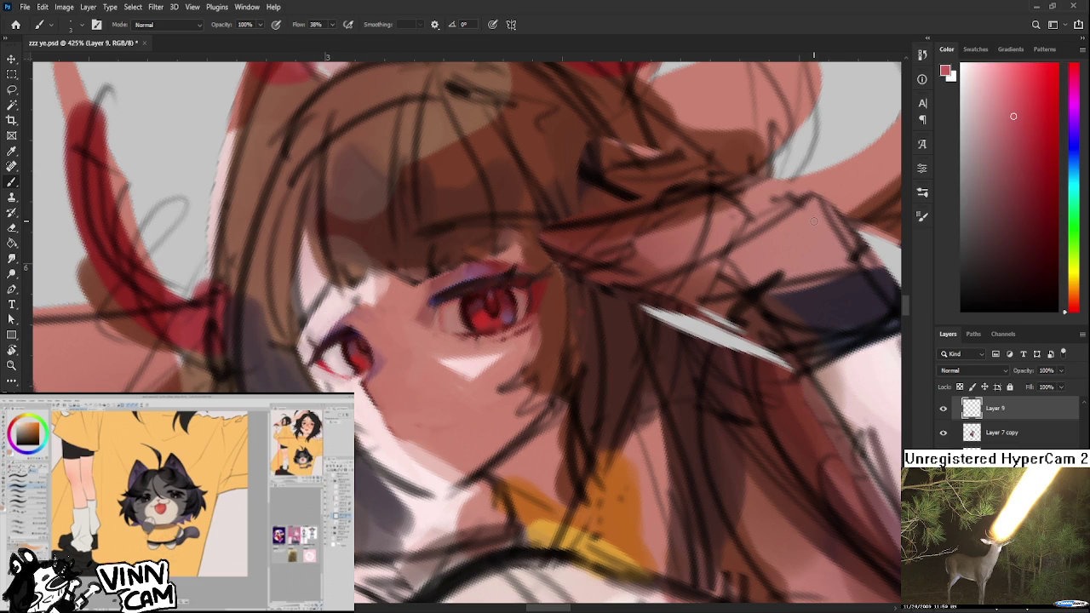
{"action": "left_click", "coordinate": [1028, 122]}
{"action": "left_click", "coordinate": [323, 364], "text": "alt"}
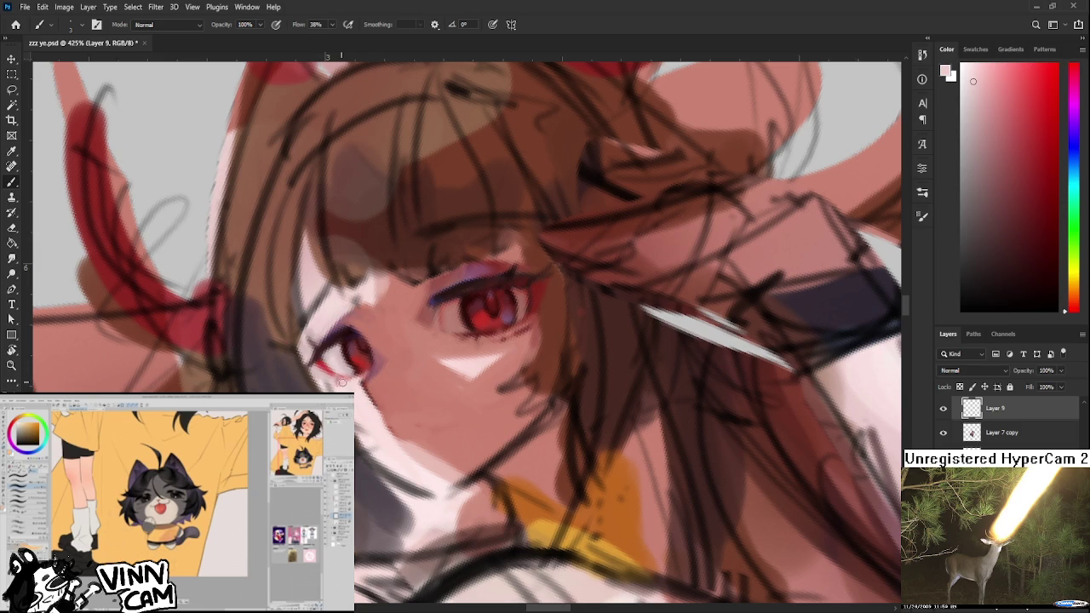
{"action": "left_click", "coordinate": [347, 338], "text": "alt"}
{"action": "left_click", "coordinate": [358, 383], "text": "alt"}
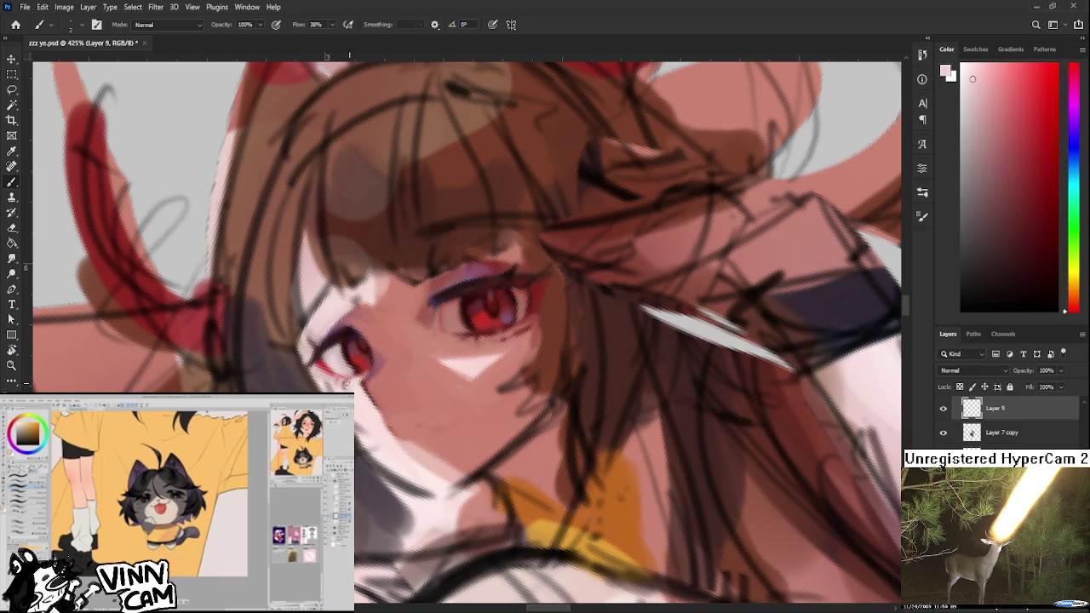